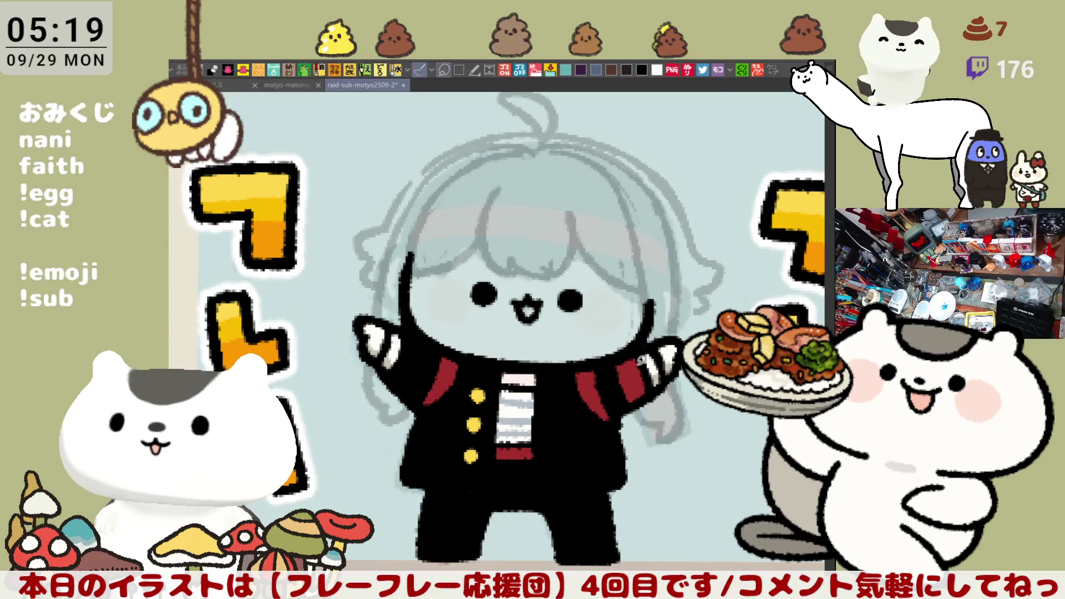
# - Delete the lasso-selected stray hair stroke and ink a curved black strand down the head's right side
pyautogui.moveTo(393, 256); pyautogui.dragTo(395, 247)
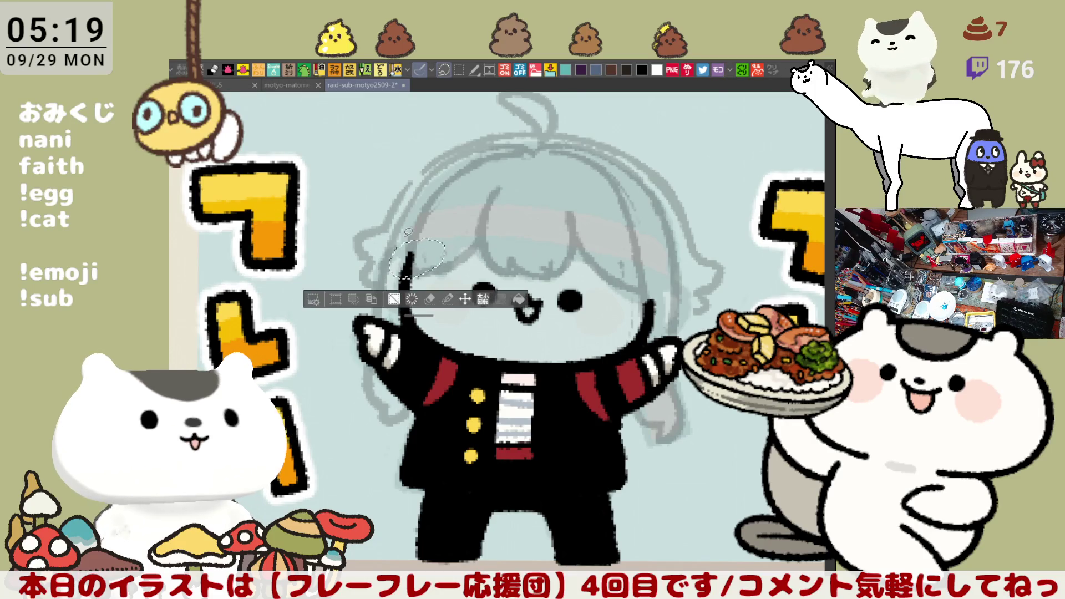
pyautogui.press('Delete')
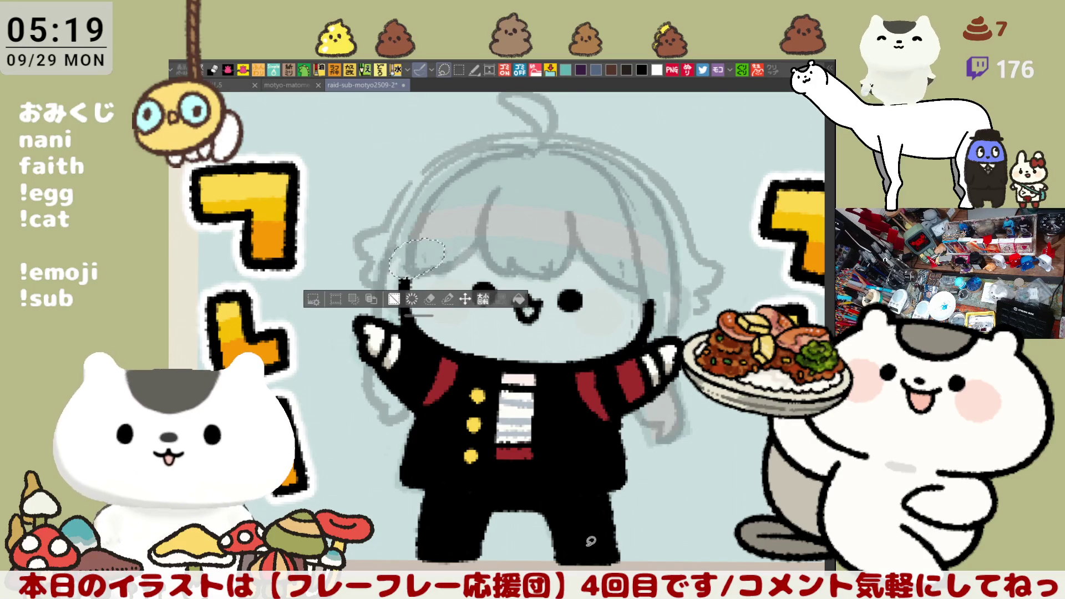
pyautogui.hotkey('ctrl', 'd')
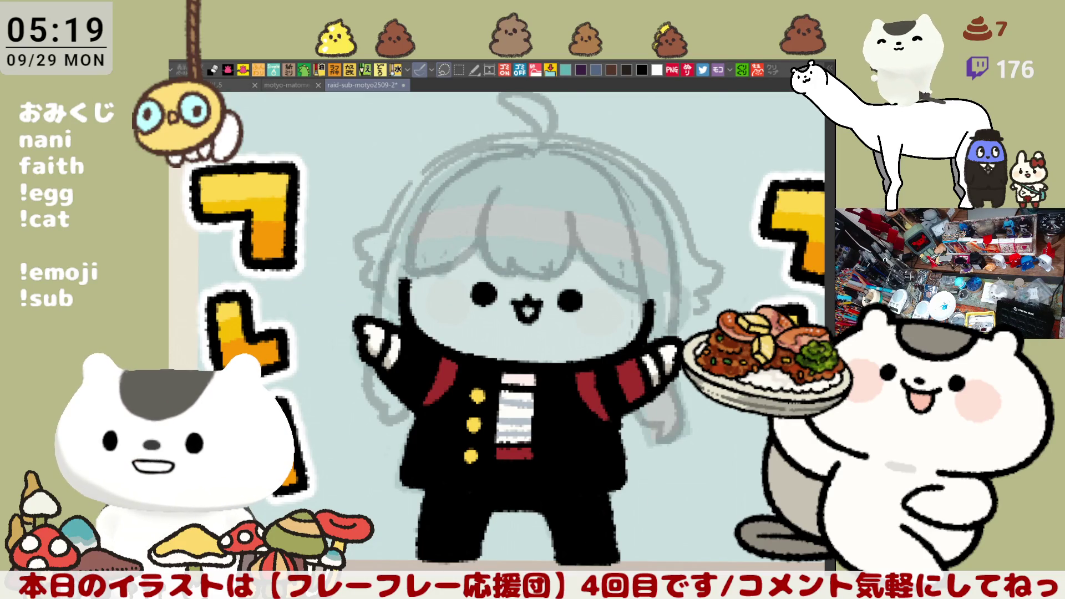
pyautogui.moveTo(569, 229); pyautogui.dragTo(649, 297)
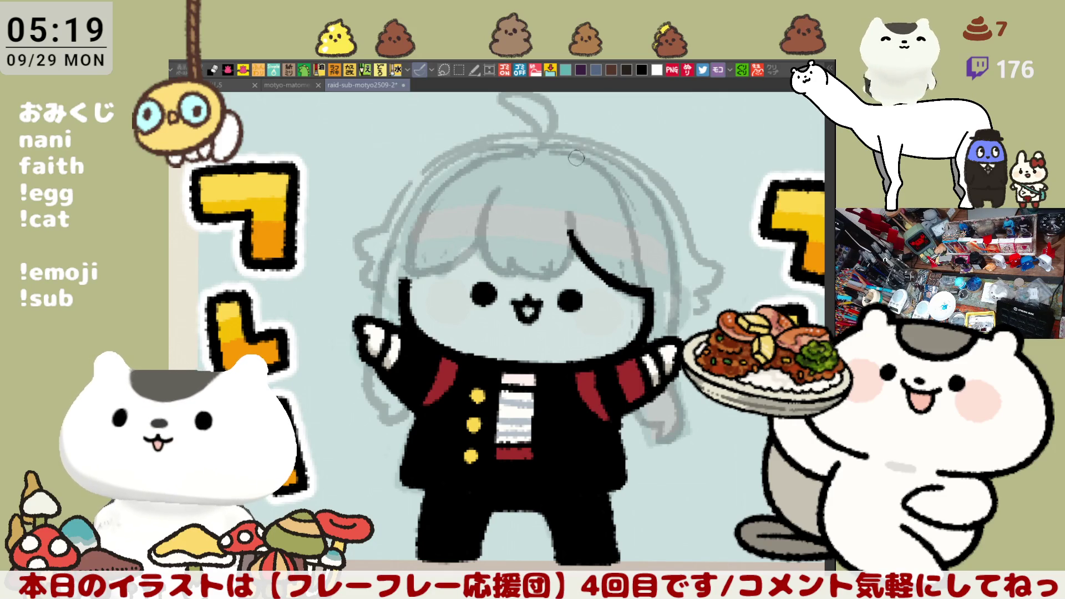
# - Ink a long black hair curve from the head top down the right side, retrying several times
pyautogui.moveTo(541, 156)
pyautogui.mouseDown()
pyautogui.moveTo(574, 162)
pyautogui.moveTo(644, 233)
pyautogui.mouseUp()
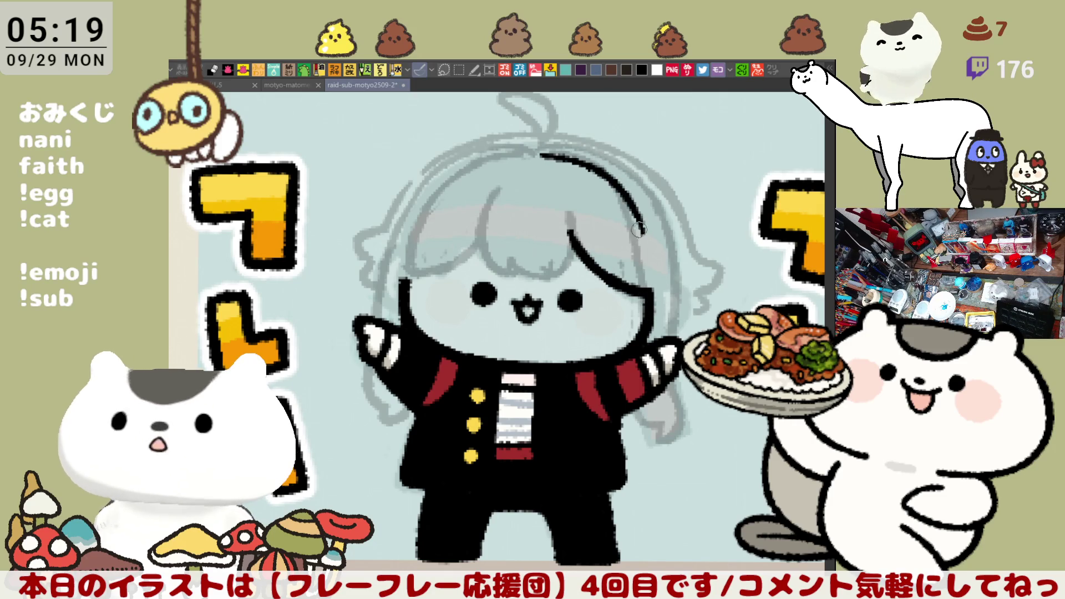
pyautogui.hotkey('ctrl', 'z')
pyautogui.moveTo(541, 156)
pyautogui.mouseDown()
pyautogui.moveTo(561, 161)
pyautogui.moveTo(654, 304)
pyautogui.mouseUp()
pyautogui.hotkey('ctrl', 'z')
pyautogui.moveTo(541, 156)
pyautogui.mouseDown()
pyautogui.moveTo(626, 197)
pyautogui.moveTo(646, 299)
pyautogui.mouseUp()
pyautogui.hotkey('ctrl', 'z')
pyautogui.moveTo(537, 158)
pyautogui.mouseDown()
pyautogui.moveTo(618, 189)
pyautogui.moveTo(648, 291)
pyautogui.mouseUp()
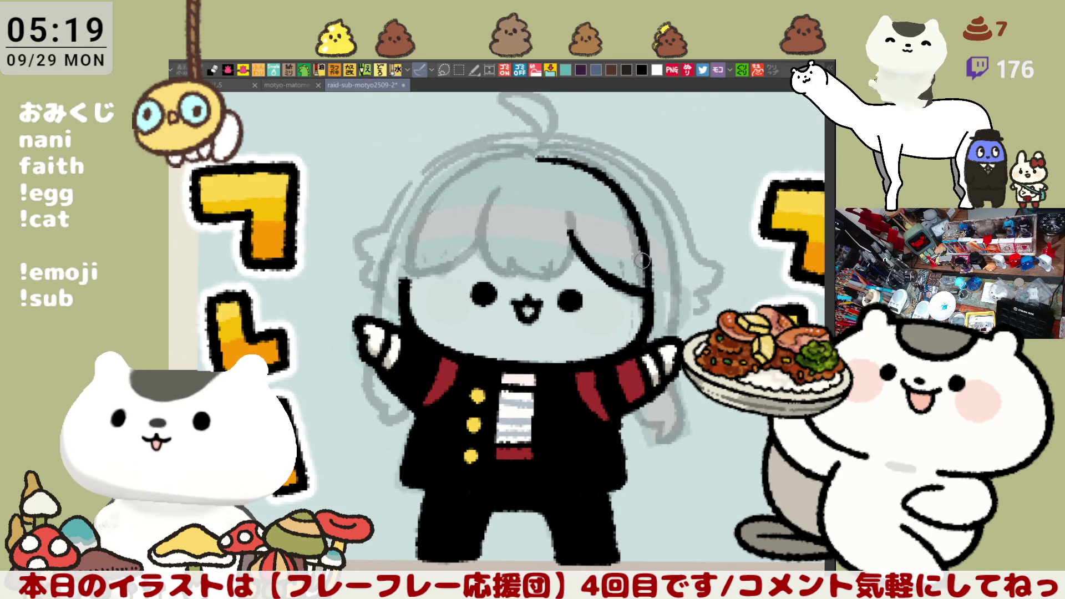
pyautogui.hotkey('ctrl', 'z')
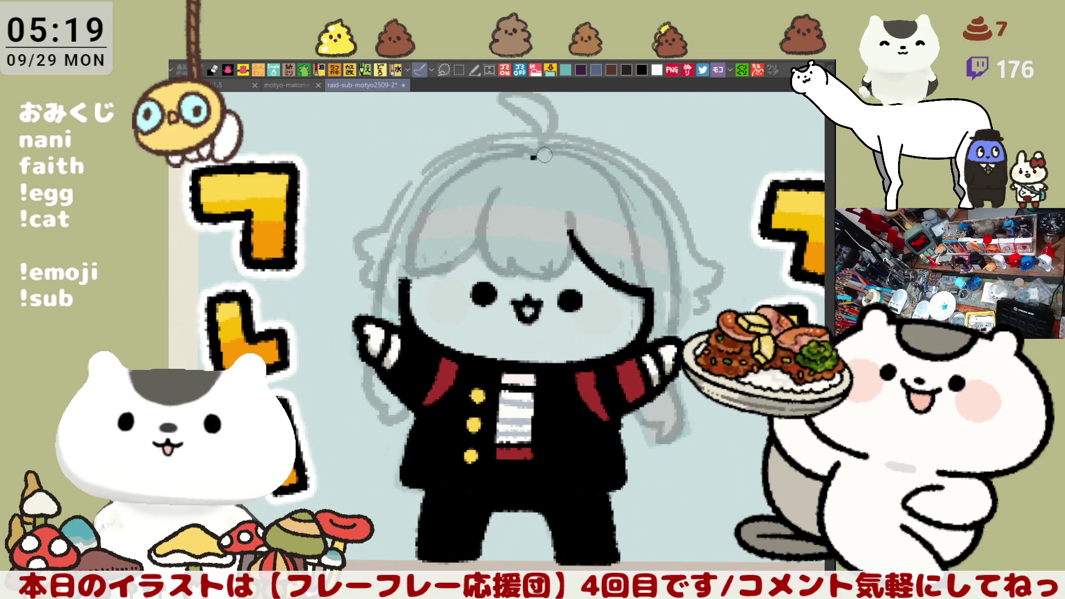
pyautogui.moveTo(534, 157); pyautogui.dragTo(650, 291)
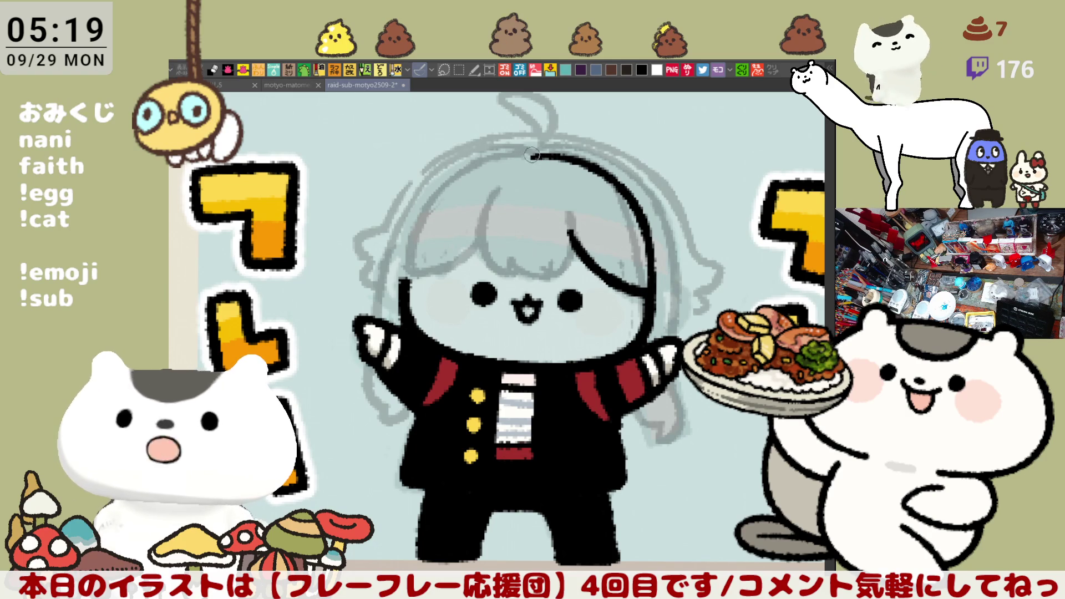
# - Redraw the top hair line and extend the right hair outline down to the raised hand
pyautogui.moveTo(538, 152); pyautogui.dragTo(627, 170)
pyautogui.hotkey('ctrl', 'z')
pyautogui.moveTo(531, 157)
pyautogui.mouseDown()
pyautogui.moveTo(554, 148)
pyautogui.moveTo(636, 172)
pyautogui.moveTo(676, 248)
pyautogui.mouseUp()
pyautogui.hotkey('ctrl', 'z')
pyautogui.moveTo(614, 156)
pyautogui.mouseDown()
pyautogui.moveTo(663, 209)
pyautogui.moveTo(673, 239)
pyautogui.moveTo(654, 199)
pyautogui.moveTo(673, 284)
pyautogui.mouseUp()
pyautogui.hotkey('ctrl', 'z')
pyautogui.hotkey('ctrl', 'z')
pyautogui.hotkey('ctrl', 'z')
pyautogui.moveTo(672, 244); pyautogui.dragTo(669, 345)
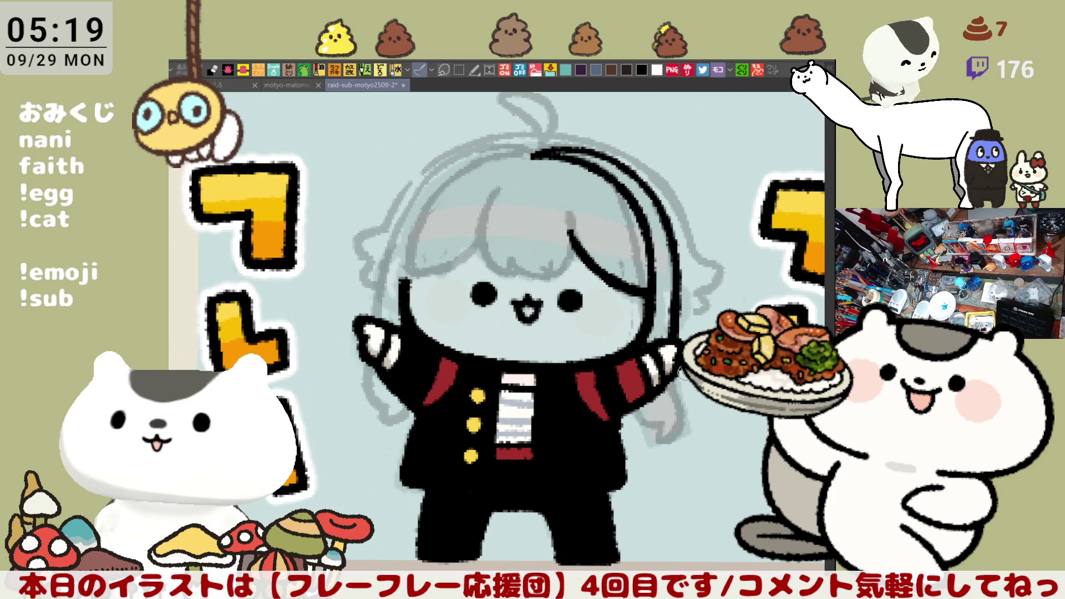
# - Try grey shading on the hair tip near the hand, then remove it
pyautogui.moveTo(676, 394); pyautogui.dragTo(660, 438)
pyautogui.moveTo(644, 397)
pyautogui.mouseDown()
pyautogui.moveTo(663, 427)
pyautogui.moveTo(684, 406)
pyautogui.mouseUp()
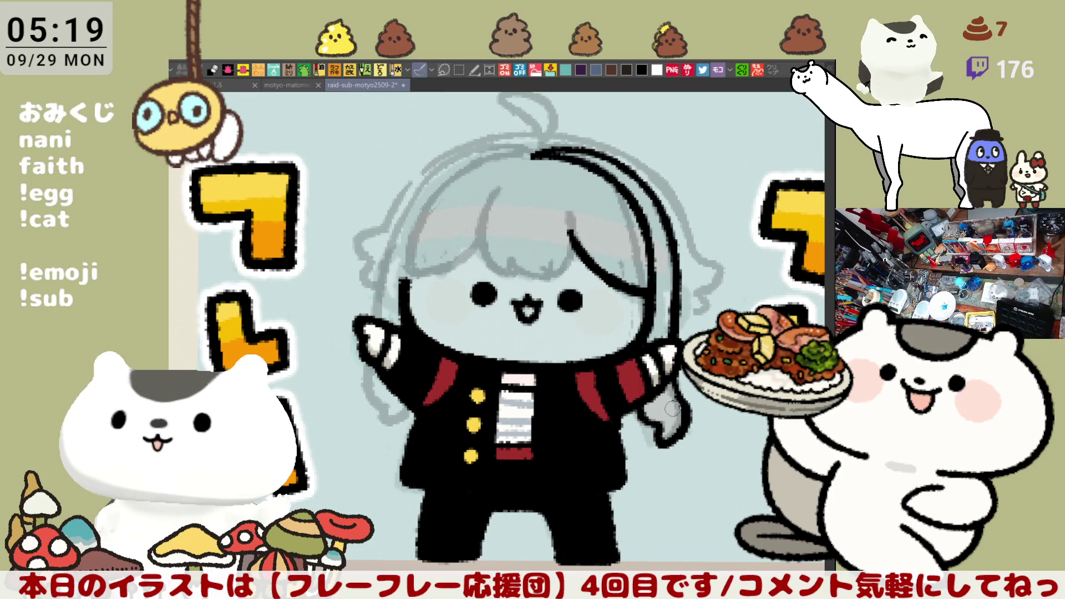
pyautogui.hotkey('ctrl', 'z')
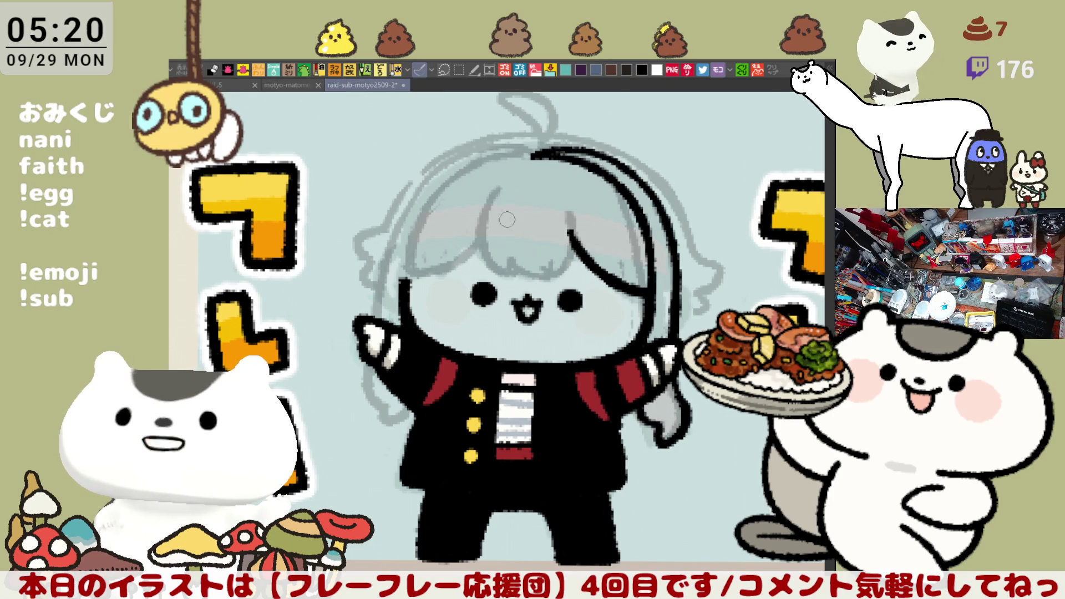
# - Draw the curved fringe line across the forehead, removing the extra bang stroke
pyautogui.moveTo(501, 192)
pyautogui.mouseDown()
pyautogui.moveTo(509, 267)
pyautogui.moveTo(549, 278)
pyautogui.moveTo(566, 264)
pyautogui.moveTo(547, 275)
pyautogui.mouseUp()
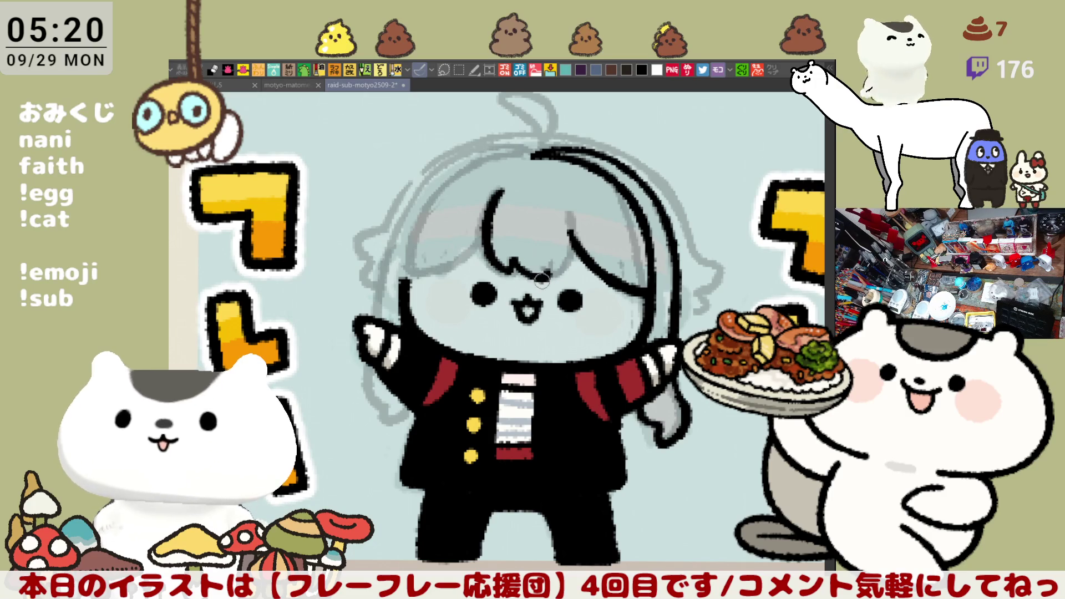
pyautogui.moveTo(512, 258)
pyautogui.mouseDown()
pyautogui.moveTo(550, 276)
pyautogui.moveTo(532, 281)
pyautogui.moveTo(579, 248)
pyautogui.mouseUp()
pyautogui.hotkey('ctrl', 'z')
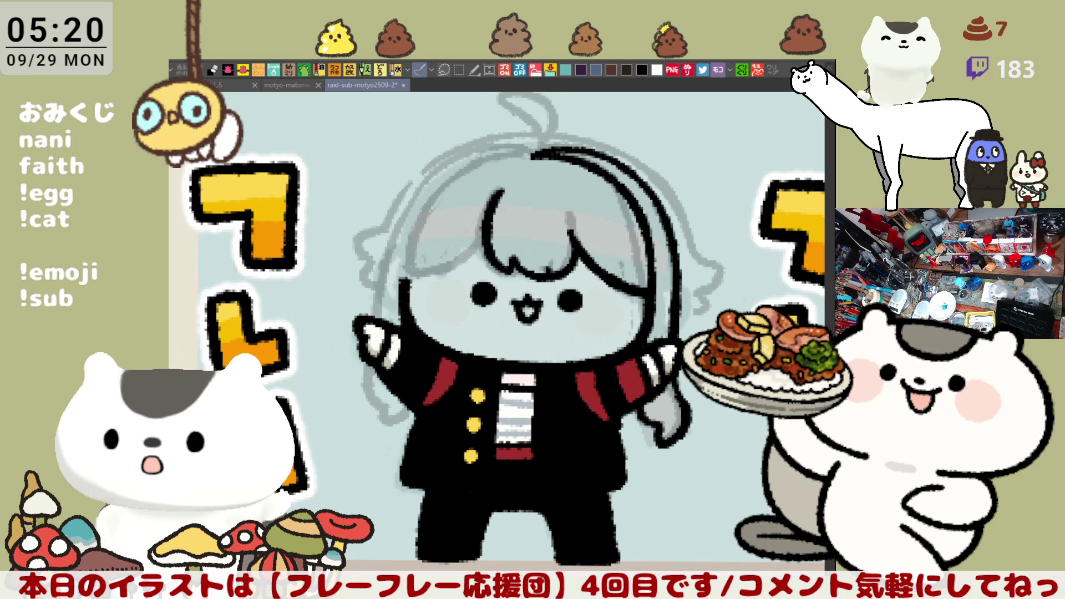
pyautogui.moveTo(538, 423); pyautogui.dragTo(614, 424)
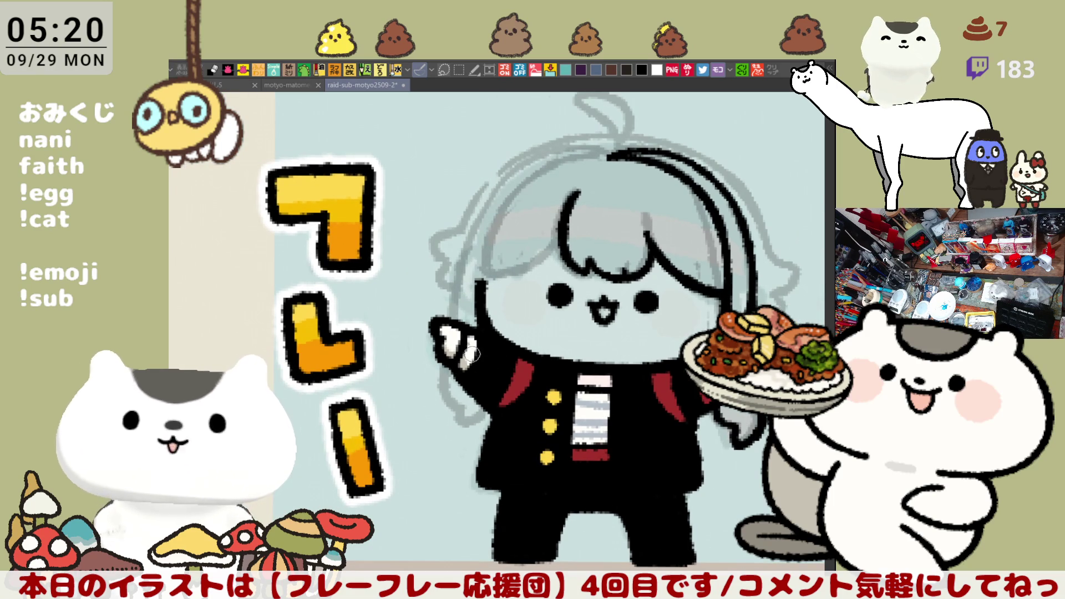
# - Attempt the hair's left outline several times, undoing each stroke
pyautogui.moveTo(499, 175); pyautogui.dragTo(447, 330)
pyautogui.hotkey('ctrl', 'z')
pyautogui.hotkey('ctrl', 'z')
pyautogui.moveTo(498, 185); pyautogui.dragTo(445, 333)
pyautogui.hotkey('ctrl', 'z')
pyautogui.hotkey('ctrl', 'z')
pyautogui.moveTo(498, 187); pyautogui.dragTo(445, 332)
pyautogui.hotkey('ctrl', 'z')
pyautogui.hotkey('ctrl', 'z')
pyautogui.hotkey('ctrl', 'z')
pyautogui.moveTo(495, 188)
pyautogui.mouseDown()
pyautogui.moveTo(445, 332)
pyautogui.moveTo(464, 244)
pyautogui.moveTo(446, 327)
pyautogui.moveTo(502, 192)
pyautogui.moveTo(449, 320)
pyautogui.mouseUp()
pyautogui.hotkey('ctrl', 'z')
pyautogui.hotkey('ctrl', 'z')
pyautogui.hotkey('ctrl', 'z')
# - With the canvas mirrored, ink the hair outline from the crown down the side and thicken it
pyautogui.press('h')
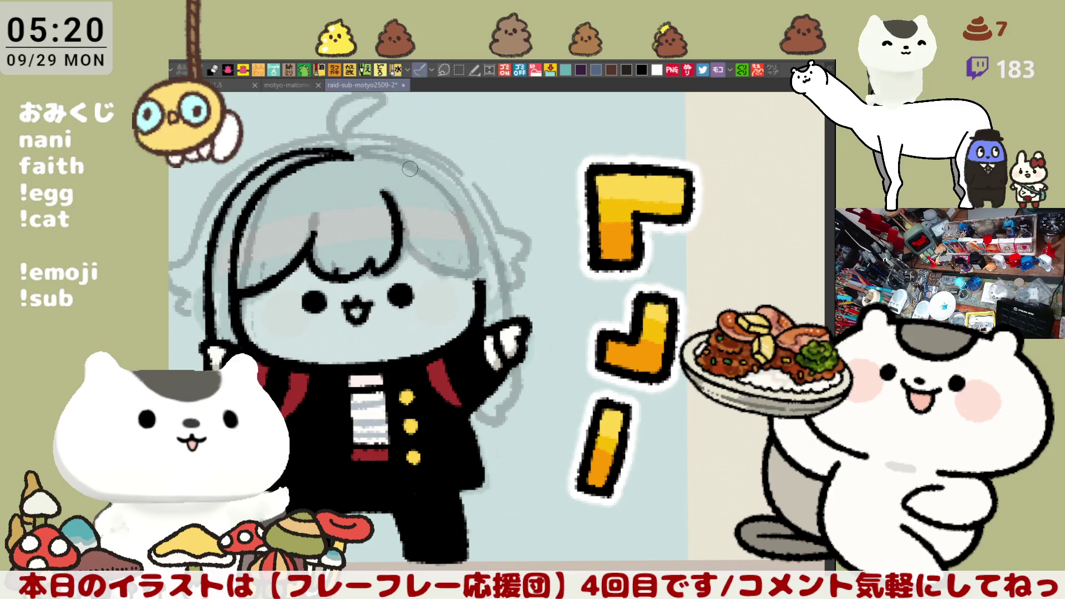
pyautogui.moveTo(364, 157); pyautogui.dragTo(449, 191)
pyautogui.hotkey('ctrl', 'z')
pyautogui.moveTo(367, 155)
pyautogui.mouseDown()
pyautogui.moveTo(449, 191)
pyautogui.moveTo(486, 296)
pyautogui.mouseUp()
pyautogui.hotkey('ctrl', 'z')
pyautogui.moveTo(369, 151)
pyautogui.mouseDown()
pyautogui.moveTo(474, 238)
pyautogui.moveTo(477, 288)
pyautogui.mouseUp()
pyautogui.moveTo(465, 210); pyautogui.dragTo(471, 308)
pyautogui.hotkey('ctrl', 'z')
pyautogui.hotkey('ctrl', 'z')
pyautogui.moveTo(366, 158)
pyautogui.mouseDown()
pyautogui.moveTo(416, 170)
pyautogui.moveTo(444, 195)
pyautogui.moveTo(402, 159)
pyautogui.moveTo(446, 194)
pyautogui.moveTo(382, 158)
pyautogui.moveTo(452, 196)
pyautogui.mouseUp()
pyautogui.hotkey('ctrl', 'z')
pyautogui.hotkey('ctrl', 'z')
pyautogui.moveTo(405, 156)
pyautogui.mouseDown()
pyautogui.moveTo(459, 200)
pyautogui.moveTo(477, 302)
pyautogui.mouseUp()
pyautogui.hotkey('ctrl', 'z')
pyautogui.hotkey('ctrl', 'z')
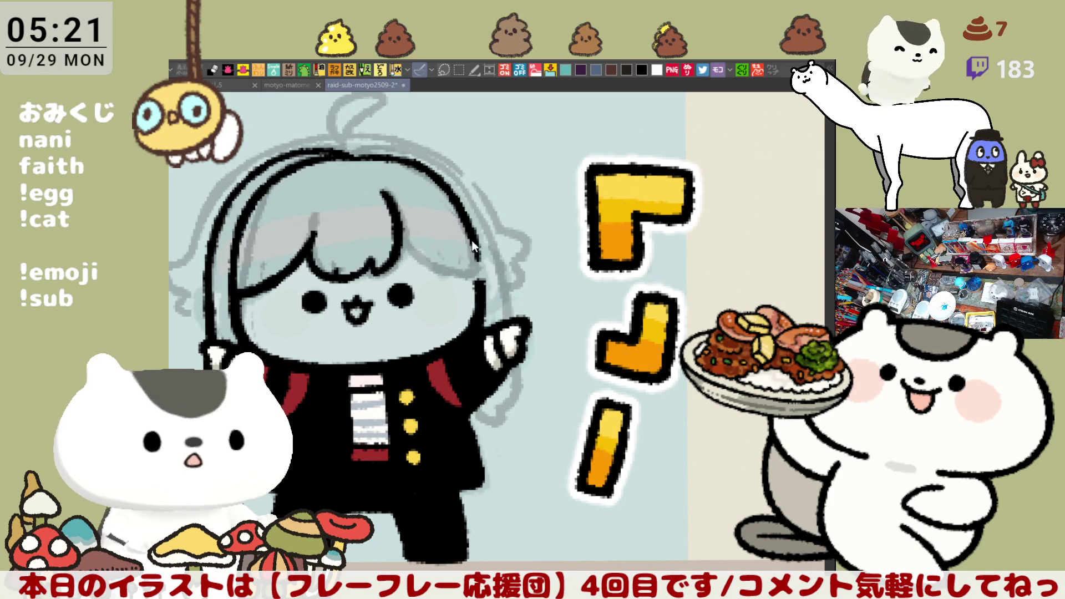
pyautogui.moveTo(476, 242); pyautogui.dragTo(480, 253)
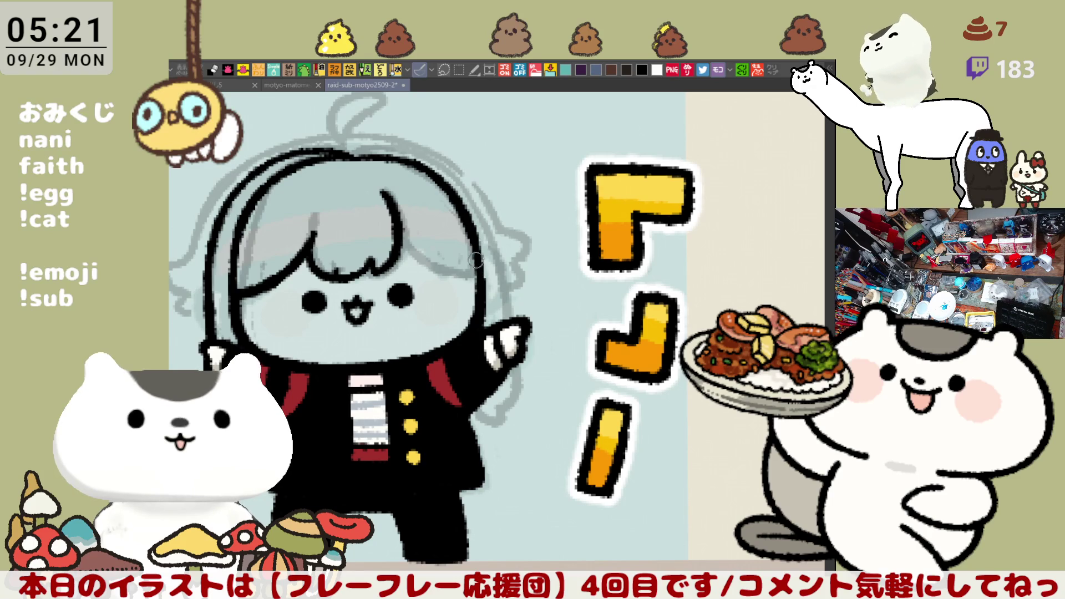
# - Ink the hair outline along the head top and down the side, then unflip the canvas
pyautogui.moveTo(349, 158); pyautogui.dragTo(405, 143)
pyautogui.hotkey('ctrl', 'z')
pyautogui.moveTo(341, 158)
pyautogui.mouseDown()
pyautogui.moveTo(427, 148)
pyautogui.moveTo(474, 197)
pyautogui.mouseUp()
pyautogui.hotkey('ctrl', 'z')
pyautogui.moveTo(392, 140)
pyautogui.mouseDown()
pyautogui.moveTo(477, 202)
pyautogui.moveTo(502, 299)
pyautogui.mouseUp()
pyautogui.hotkey('ctrl', 'z')
pyautogui.moveTo(468, 180); pyautogui.dragTo(506, 310)
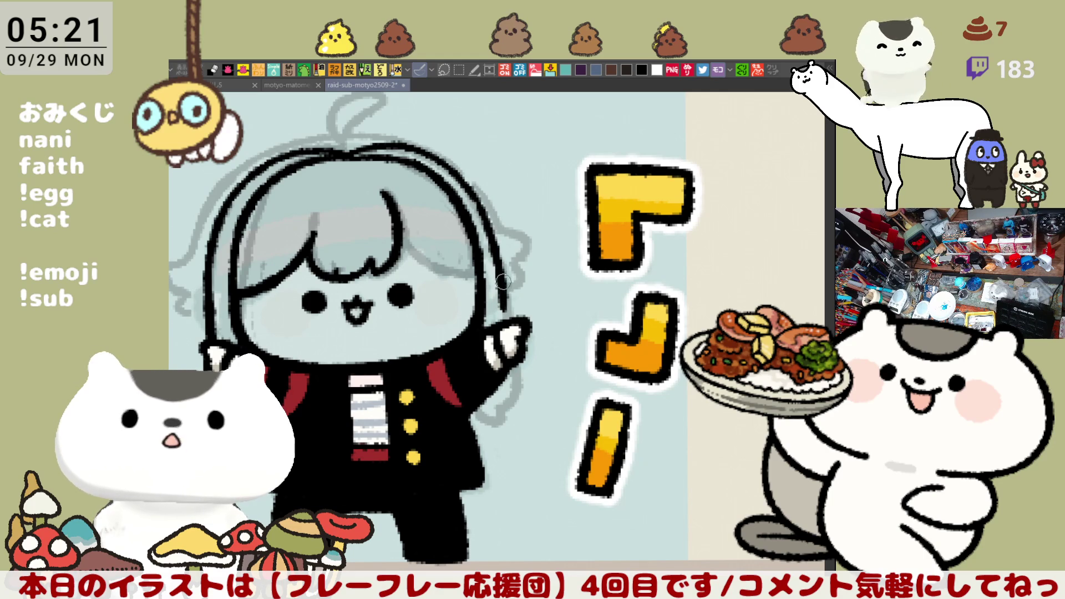
pyautogui.press('h')
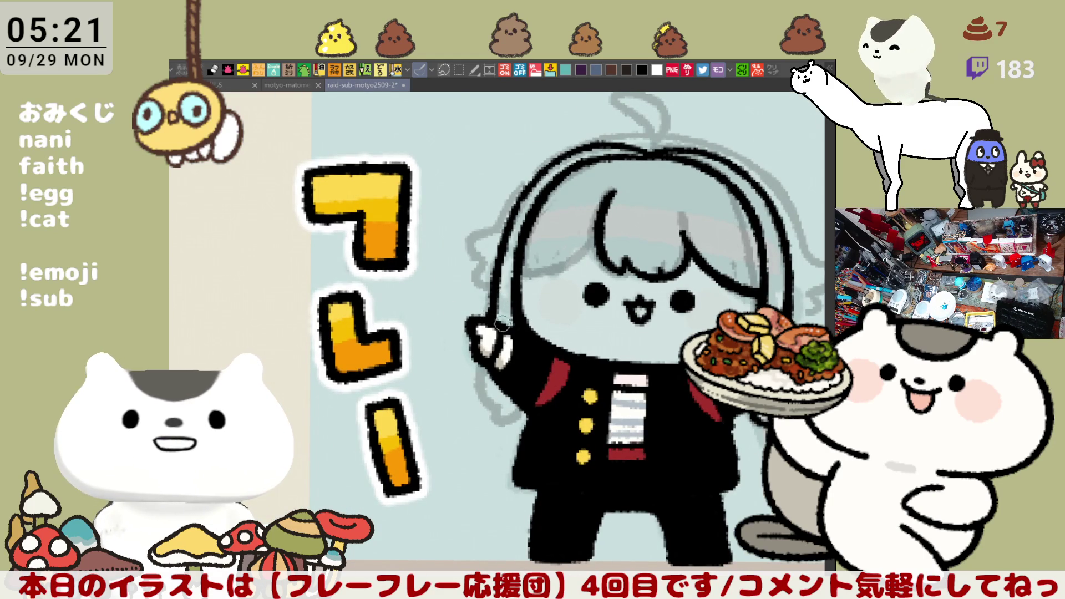
# - Try the hair outline below the raised hand, then reframe the view around the head
pyautogui.moveTo(478, 349)
pyautogui.mouseDown()
pyautogui.moveTo(476, 392)
pyautogui.moveTo(524, 430)
pyautogui.moveTo(521, 391)
pyautogui.moveTo(518, 400)
pyautogui.mouseUp()
pyautogui.hotkey('ctrl', 'z')
pyautogui.moveTo(499, 306); pyautogui.dragTo(479, 315)
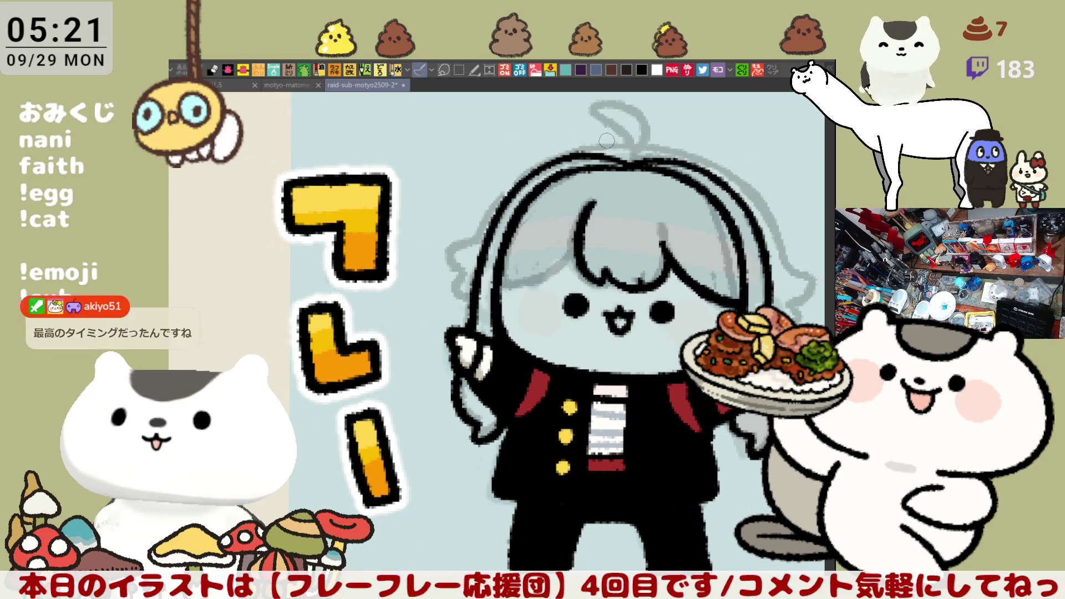
# - Ink a thin arc across the top of the head after several retries
pyautogui.moveTo(577, 151); pyautogui.dragTo(696, 160)
pyautogui.hotkey('ctrl', 'z')
pyautogui.hotkey('ctrl', 'z')
pyautogui.hotkey('ctrl', 'z')
pyautogui.moveTo(574, 153); pyautogui.dragTo(696, 159)
pyautogui.hotkey('ctrl', 'z')
pyautogui.moveTo(577, 150); pyautogui.dragTo(679, 155)
pyautogui.hotkey('ctrl', 'z')
pyautogui.moveTo(577, 151); pyautogui.dragTo(688, 157)
pyautogui.hotkey('ctrl', 'z')
pyautogui.hotkey('ctrl', 'z')
pyautogui.moveTo(575, 152); pyautogui.dragTo(684, 154)
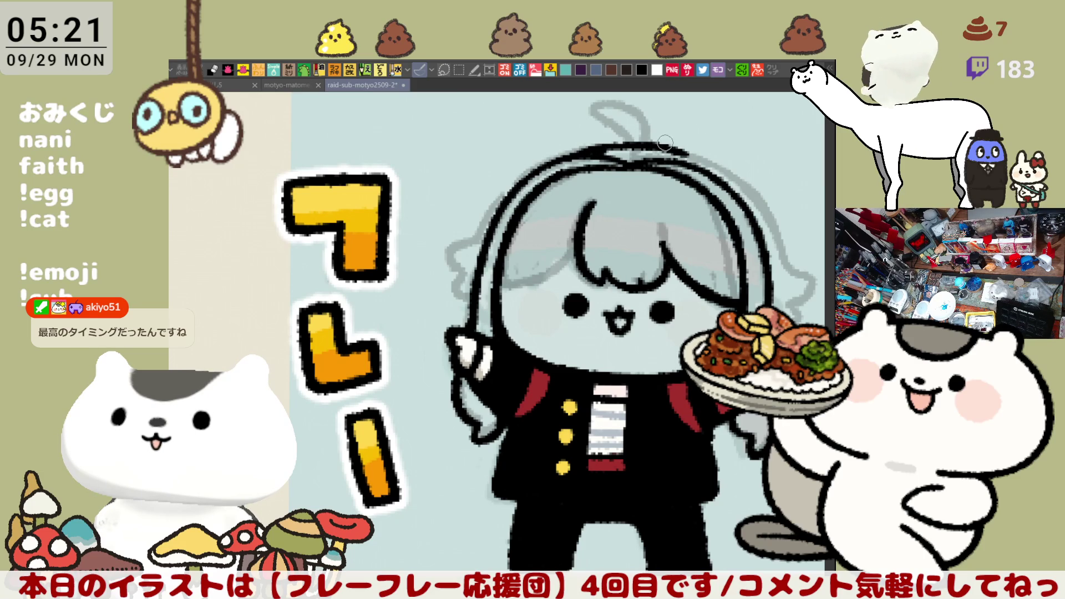
pyautogui.moveTo(678, 173); pyautogui.dragTo(623, 168)
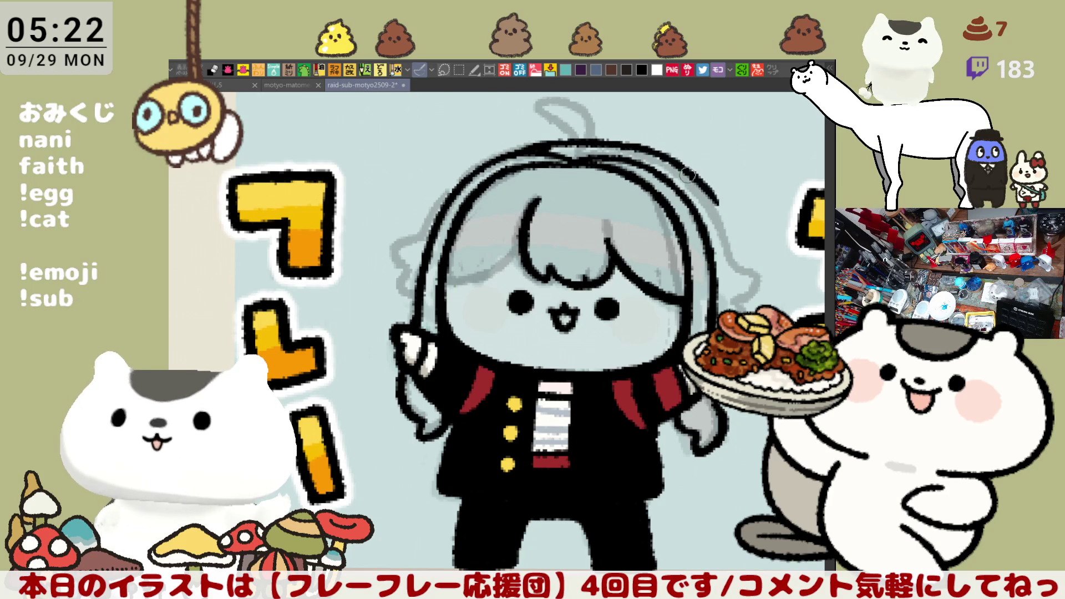
# - Ink the head outline down the right side, retrying the stroke several times
pyautogui.moveTo(626, 146); pyautogui.dragTo(728, 243)
pyautogui.hotkey('ctrl', 'z')
pyautogui.moveTo(622, 144)
pyautogui.mouseDown()
pyautogui.moveTo(736, 247)
pyautogui.moveTo(749, 281)
pyautogui.mouseUp()
pyautogui.hotkey('ctrl', 'z')
pyautogui.moveTo(722, 222); pyautogui.dragTo(752, 272)
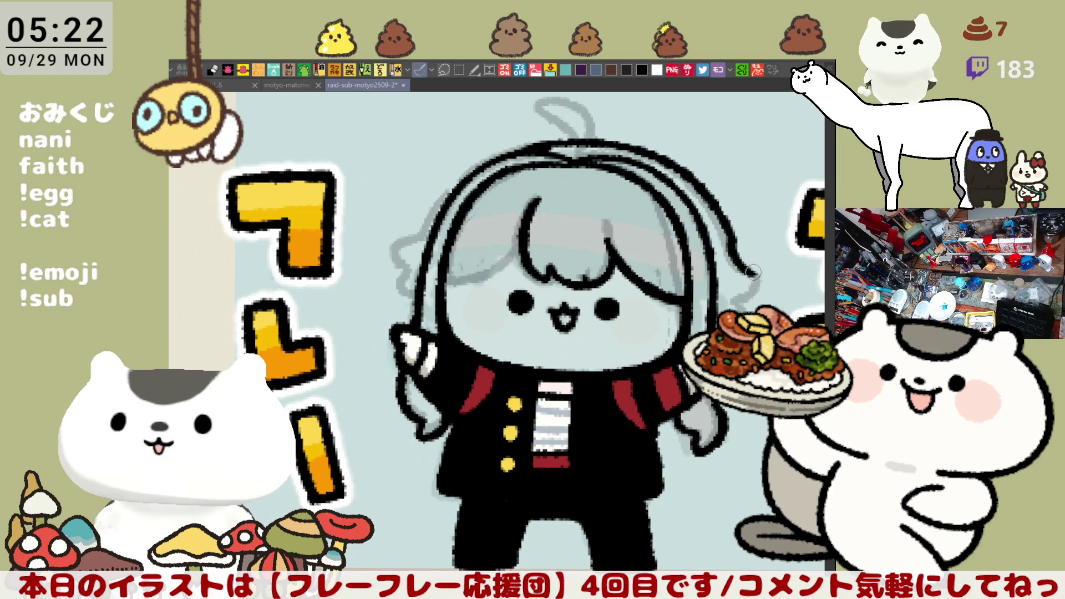
pyautogui.hotkey('ctrl', 'z')
pyautogui.hotkey('ctrl', 'z')
pyautogui.moveTo(625, 145); pyautogui.dragTo(722, 221)
pyautogui.hotkey('ctrl', 'z')
pyautogui.moveTo(627, 144)
pyautogui.mouseDown()
pyautogui.moveTo(732, 237)
pyautogui.moveTo(712, 214)
pyautogui.mouseUp()
pyautogui.hotkey('ctrl', 'z')
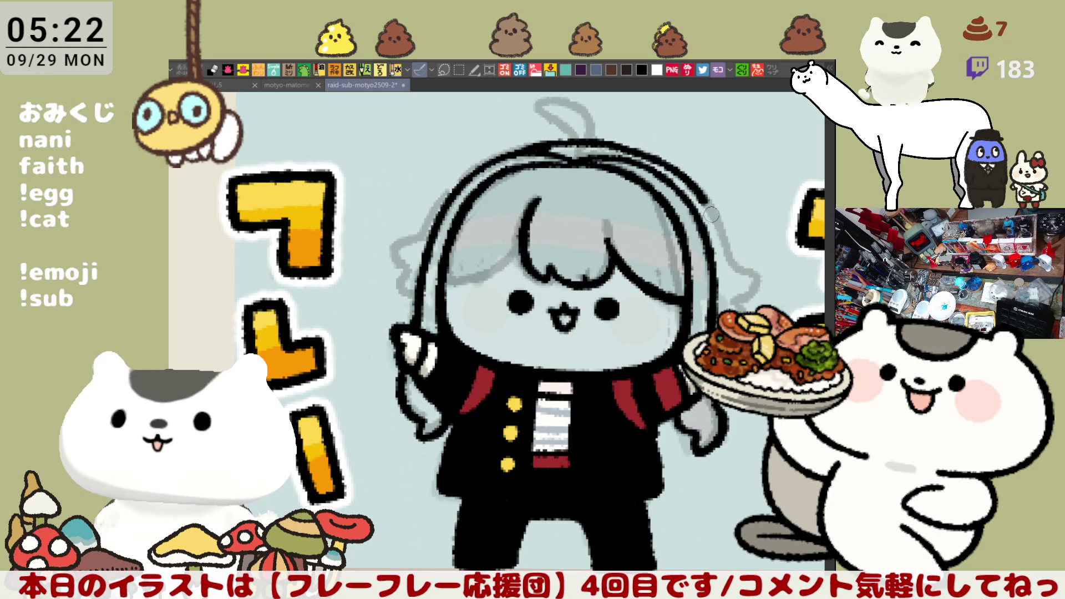
pyautogui.hotkey('ctrl', 'z')
# - Redraw the top-right head outline as one continuous stroke after repeated retries
pyautogui.moveTo(643, 147); pyautogui.dragTo(693, 188)
pyautogui.hotkey('ctrl', 'z')
pyautogui.hotkey('ctrl', 'z')
pyautogui.moveTo(602, 139); pyautogui.dragTo(698, 191)
pyautogui.hotkey('ctrl', 'z')
pyautogui.moveTo(608, 135); pyautogui.dragTo(705, 202)
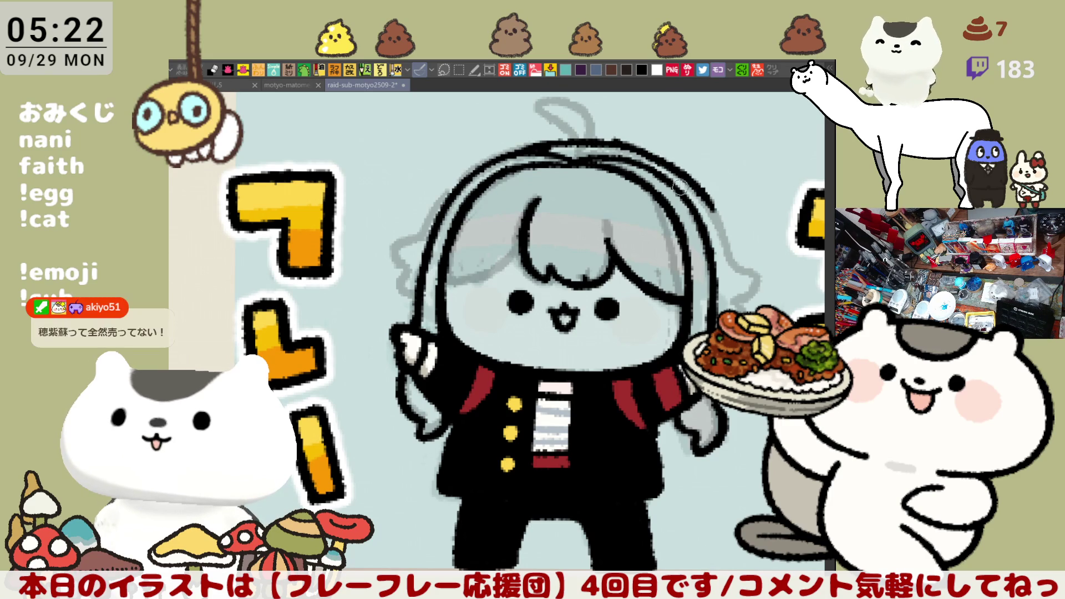
pyautogui.hotkey('ctrl', 'z')
pyautogui.moveTo(607, 139); pyautogui.dragTo(683, 171)
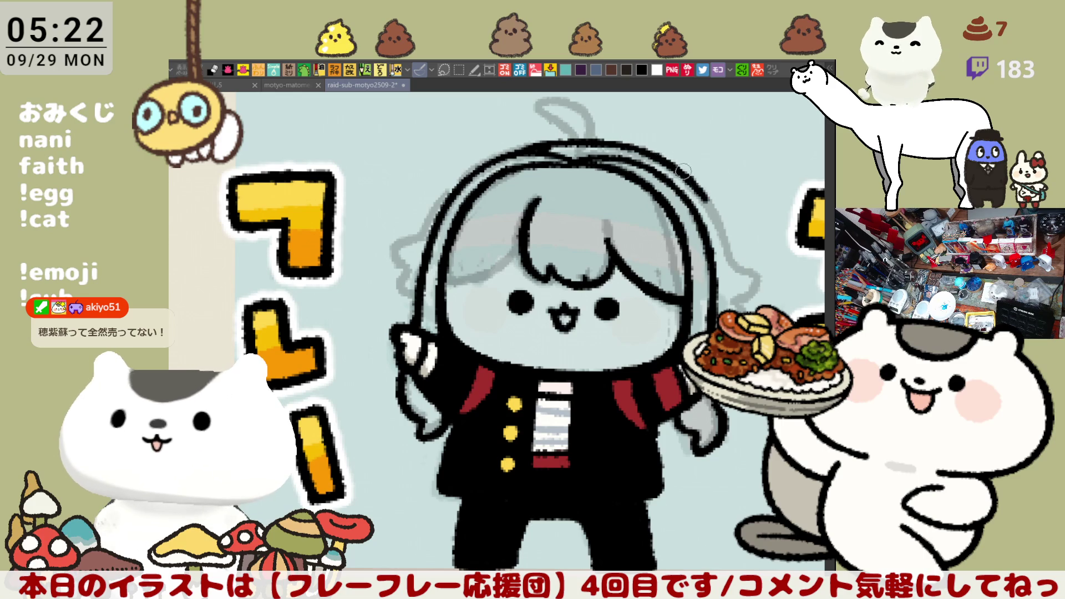
pyautogui.hotkey('ctrl', 'z')
pyautogui.moveTo(612, 140); pyautogui.dragTo(719, 219)
pyautogui.hotkey('ctrl', 'z')
pyautogui.moveTo(612, 140); pyautogui.dragTo(715, 216)
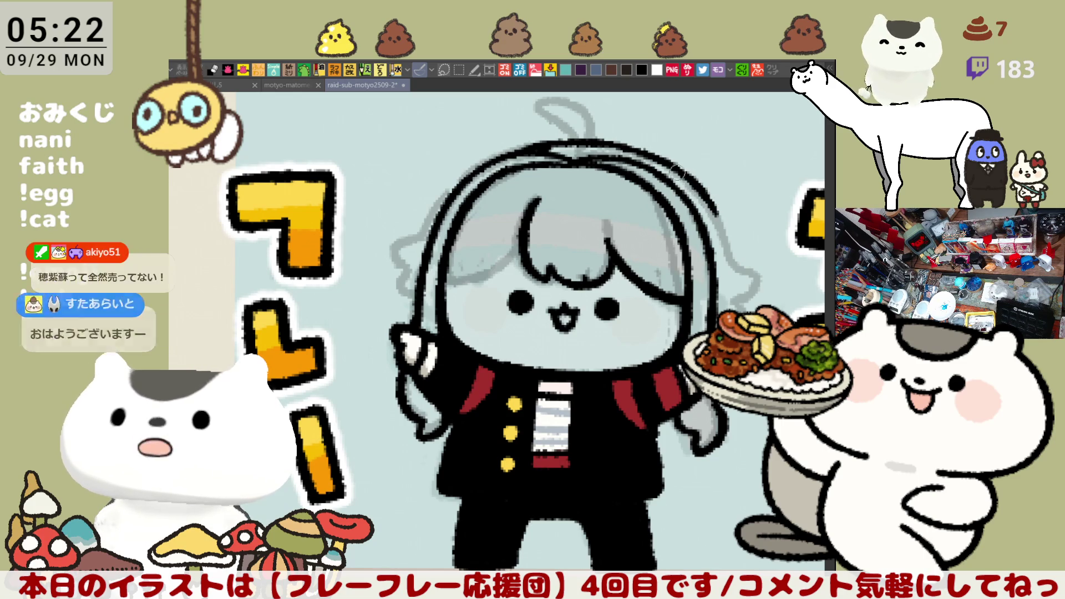
pyautogui.hotkey('ctrl', 'z')
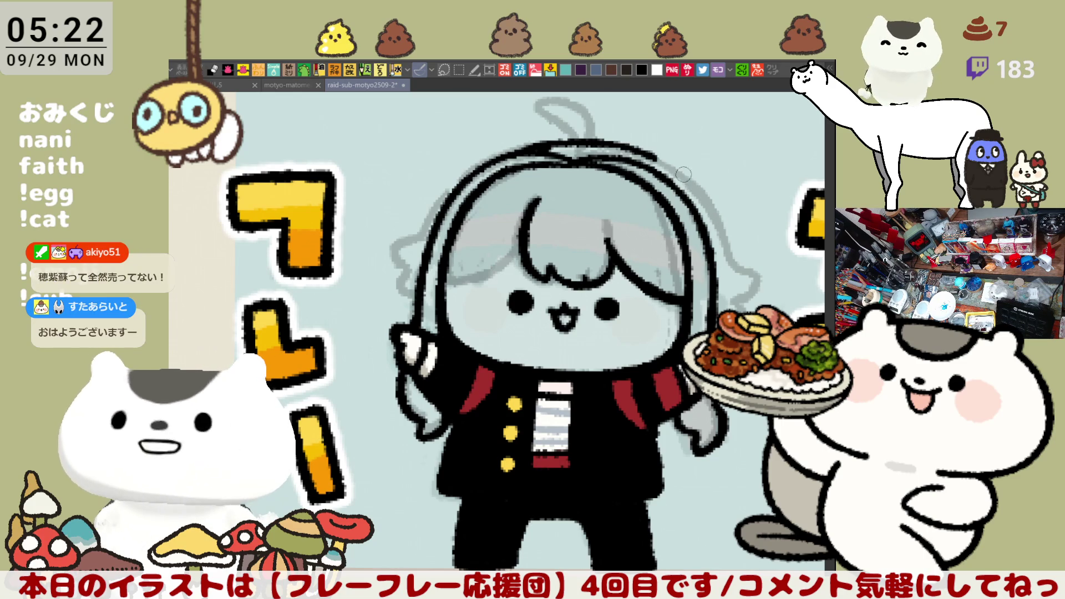
pyautogui.moveTo(617, 143); pyautogui.dragTo(720, 221)
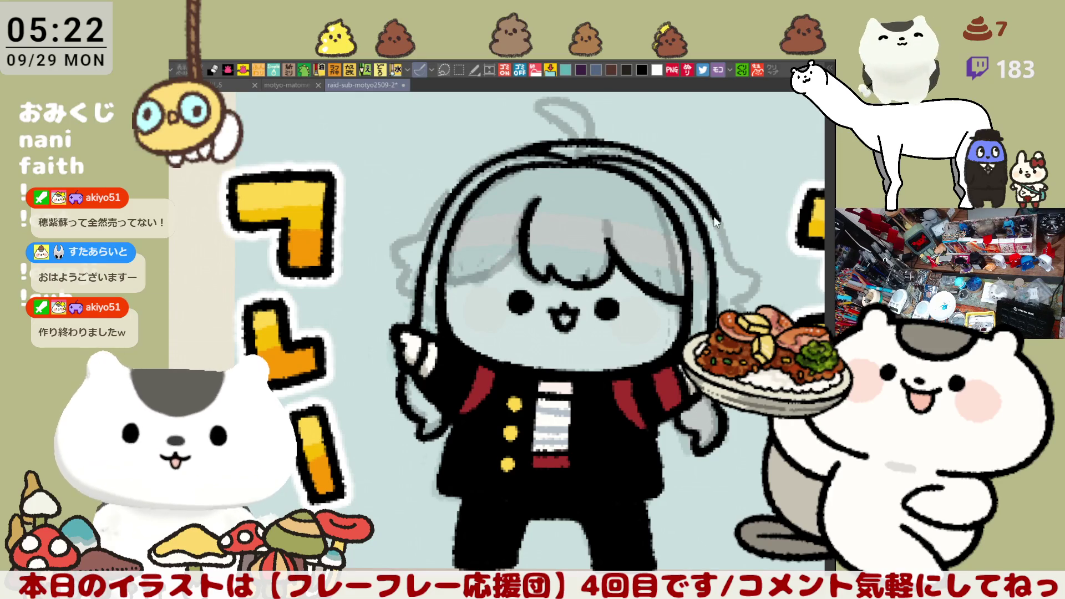
pyautogui.hotkey('ctrl', 'z')
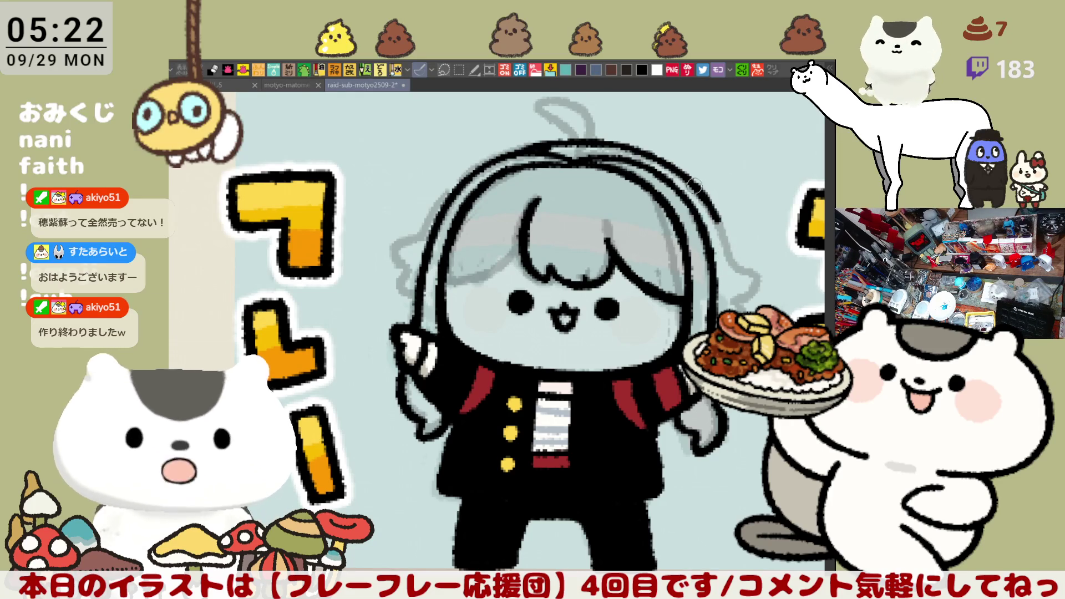
# - Lengthen the right hair outline, discarding the hooked tip strokes
pyautogui.moveTo(716, 219); pyautogui.dragTo(728, 246)
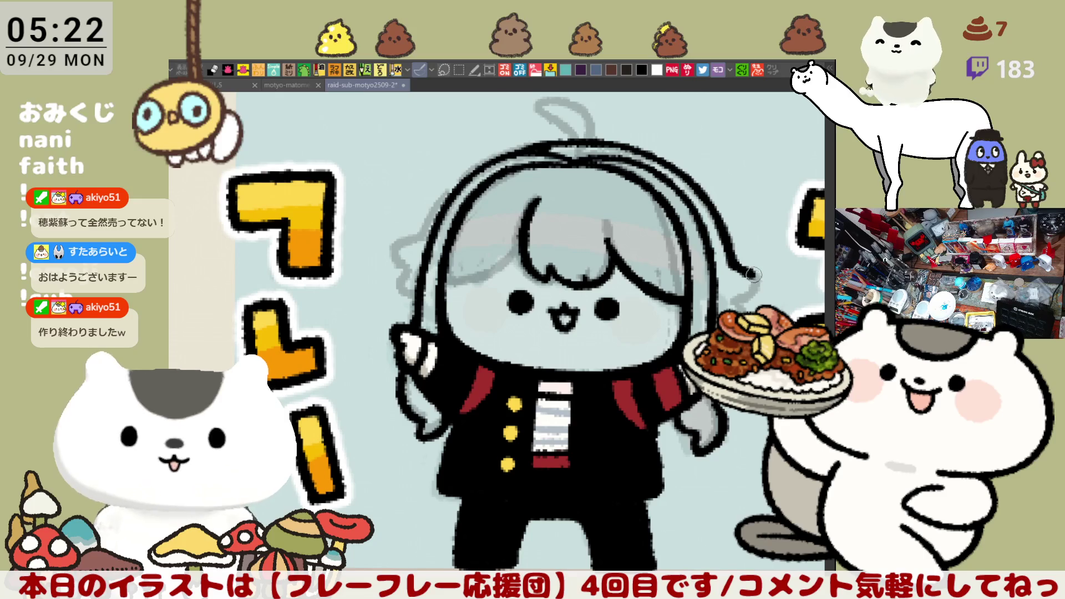
pyautogui.moveTo(724, 250)
pyautogui.mouseDown()
pyautogui.moveTo(759, 280)
pyautogui.moveTo(747, 298)
pyautogui.mouseUp()
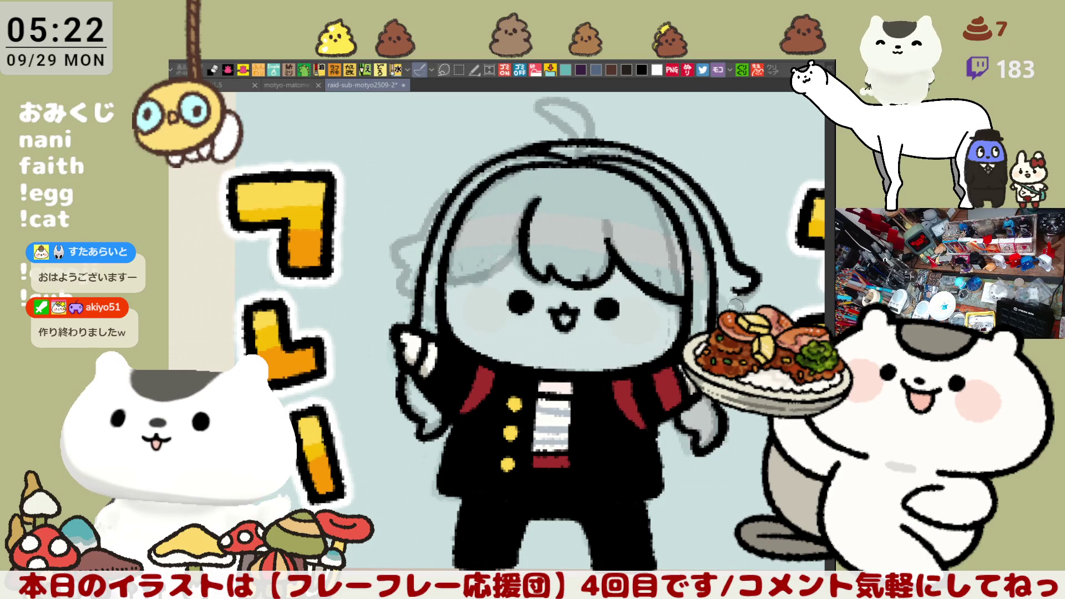
pyautogui.moveTo(749, 303); pyautogui.dragTo(738, 308)
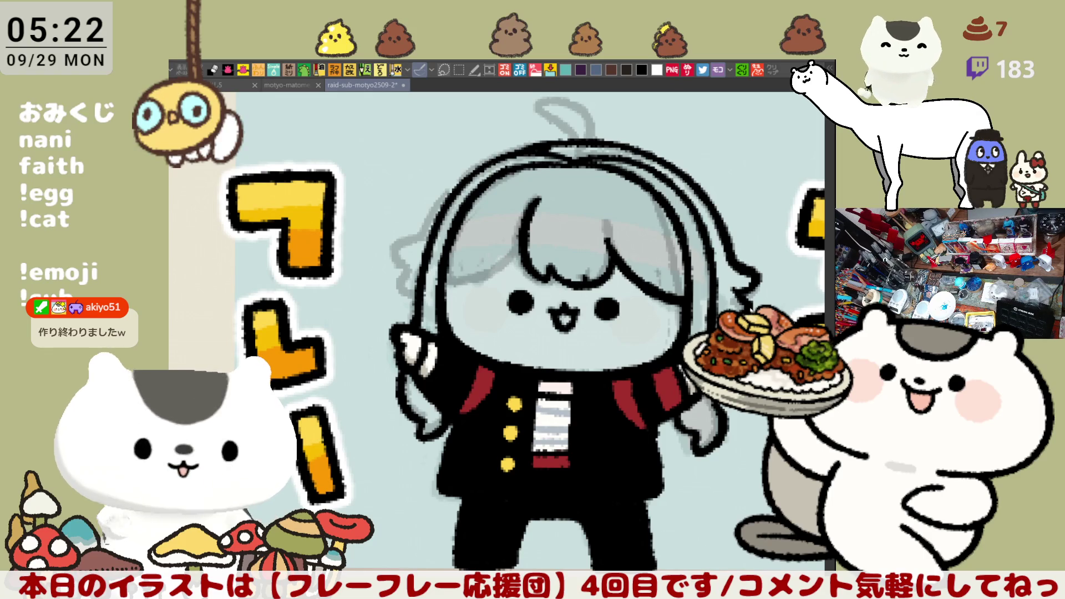
pyautogui.hotkey('ctrl', 'z')
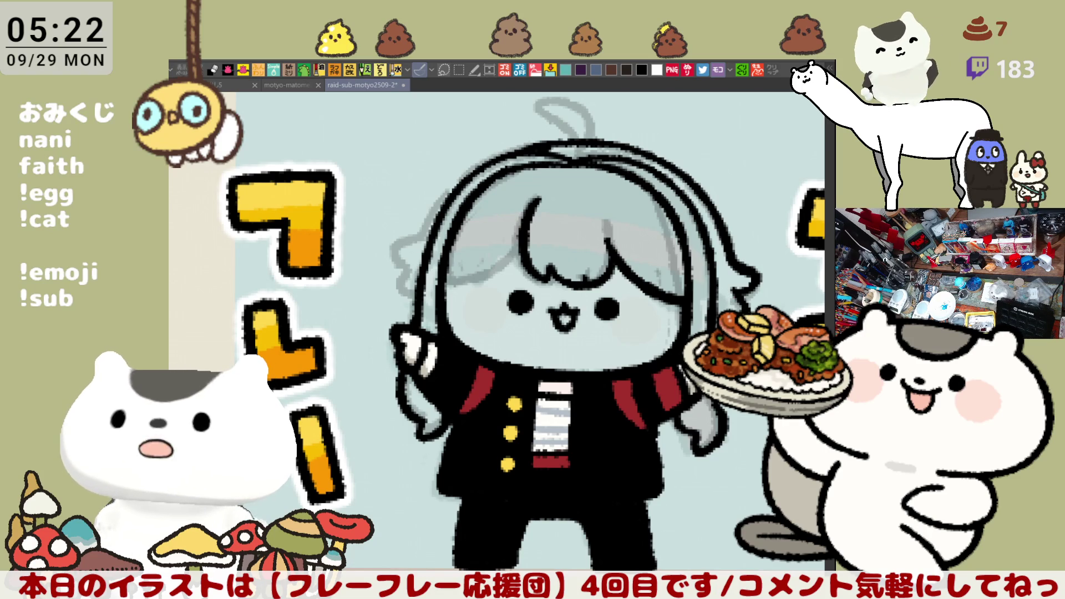
# - Add a stroke along the hair's left edge, then undo it
pyautogui.moveTo(695, 300); pyautogui.dragTo(730, 310)
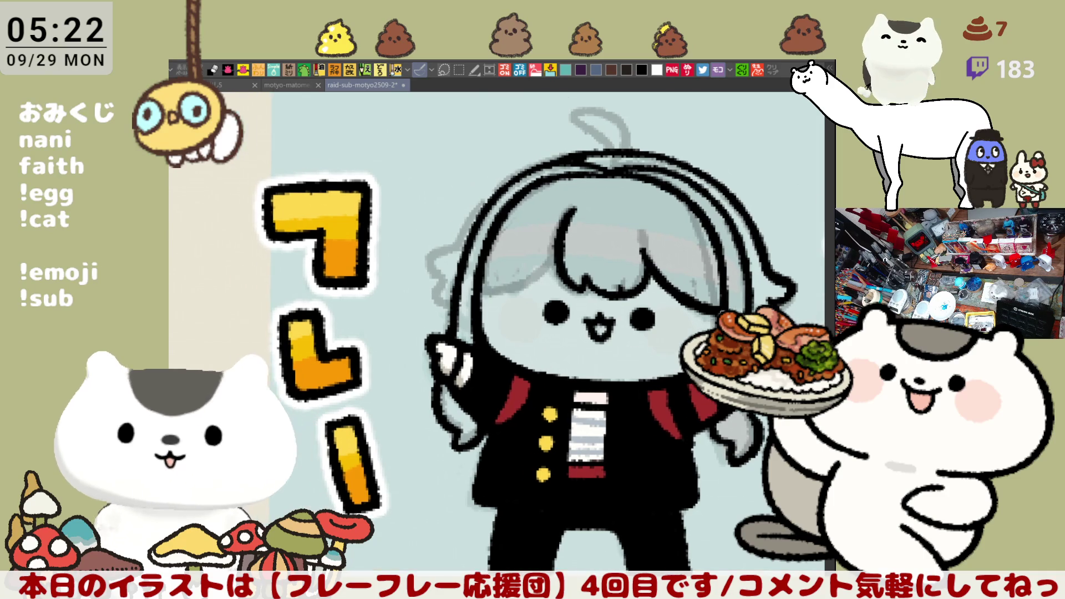
pyautogui.moveTo(441, 288)
pyautogui.mouseDown()
pyautogui.moveTo(444, 311)
pyautogui.moveTo(459, 291)
pyautogui.moveTo(443, 310)
pyautogui.mouseUp()
pyautogui.hotkey('ctrl', 'z')
pyautogui.hotkey('ctrl', 'z')
pyautogui.hotkey('ctrl', 'z')
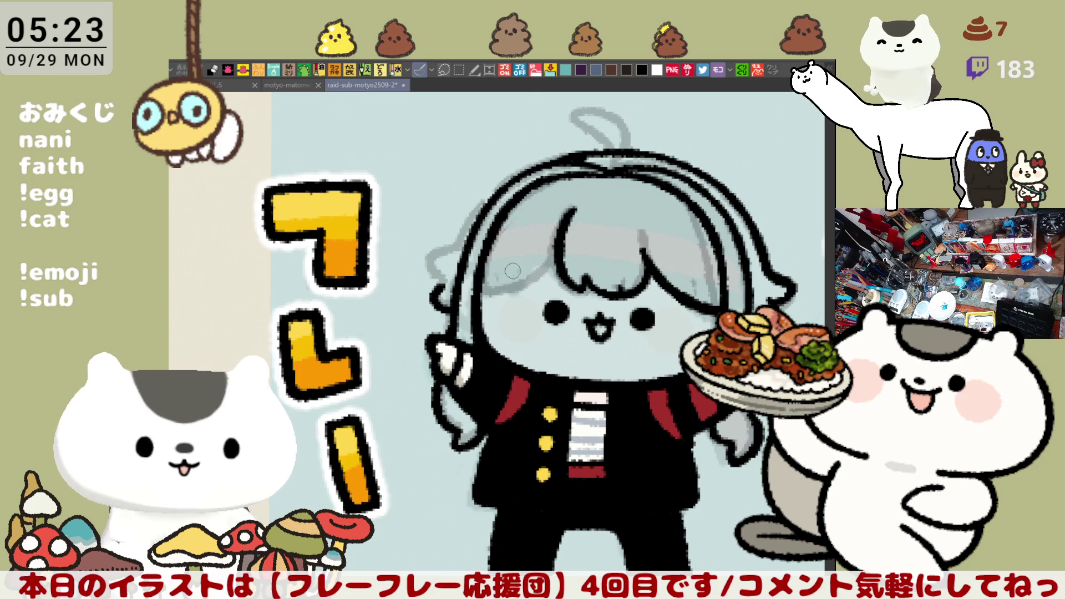
# - Mirror and rotate the view to check the figure, then save the sheet
pyautogui.press('h')
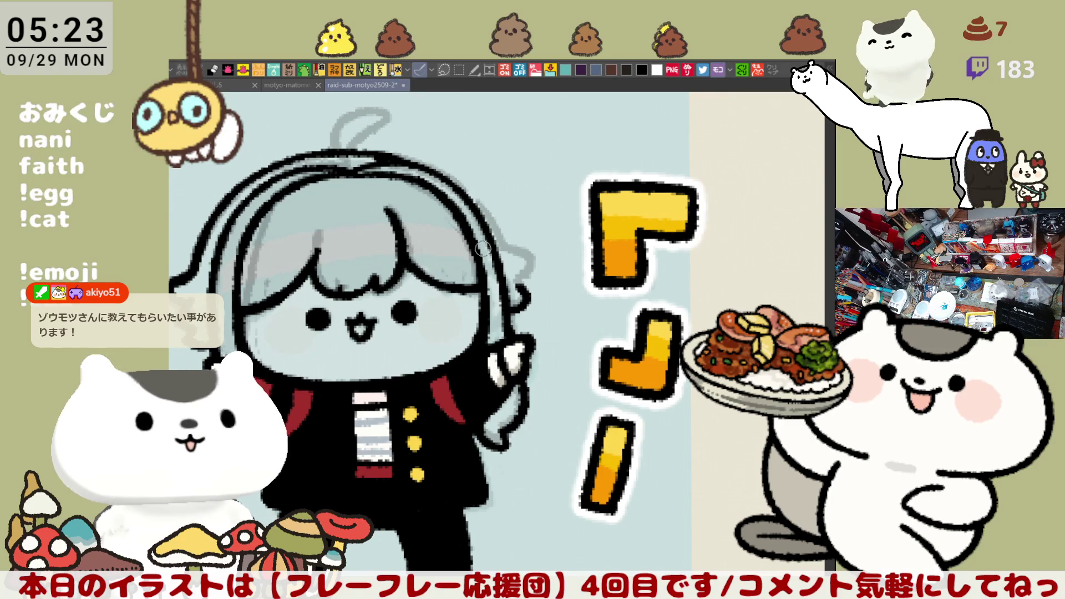
pyautogui.press('h')
pyautogui.moveTo(561, 240)
pyautogui.mouseDown()
pyautogui.moveTo(590, 161)
pyautogui.moveTo(483, 205)
pyautogui.mouseUp()
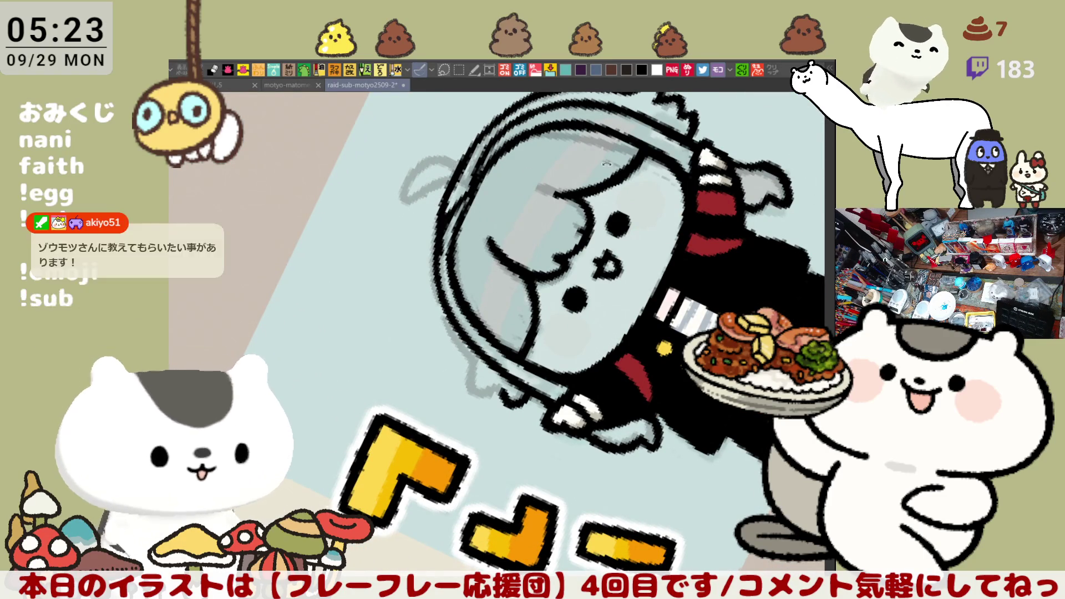
pyautogui.press('^')
pyautogui.press('^')
pyautogui.press('^')
pyautogui.press('-')
pyautogui.press('-')
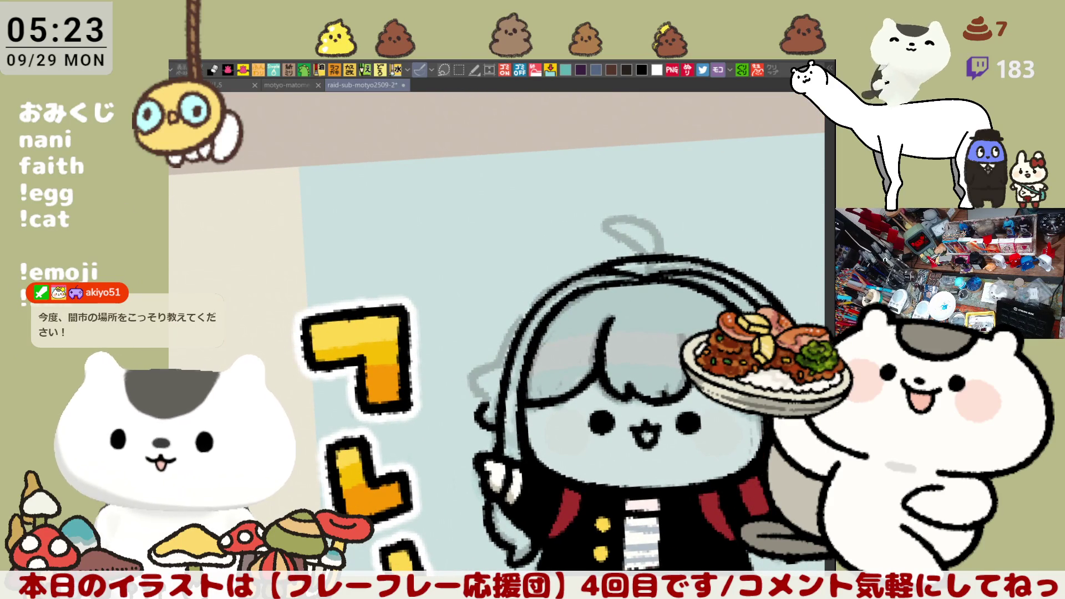
pyautogui.hotkey('ctrl', 's')
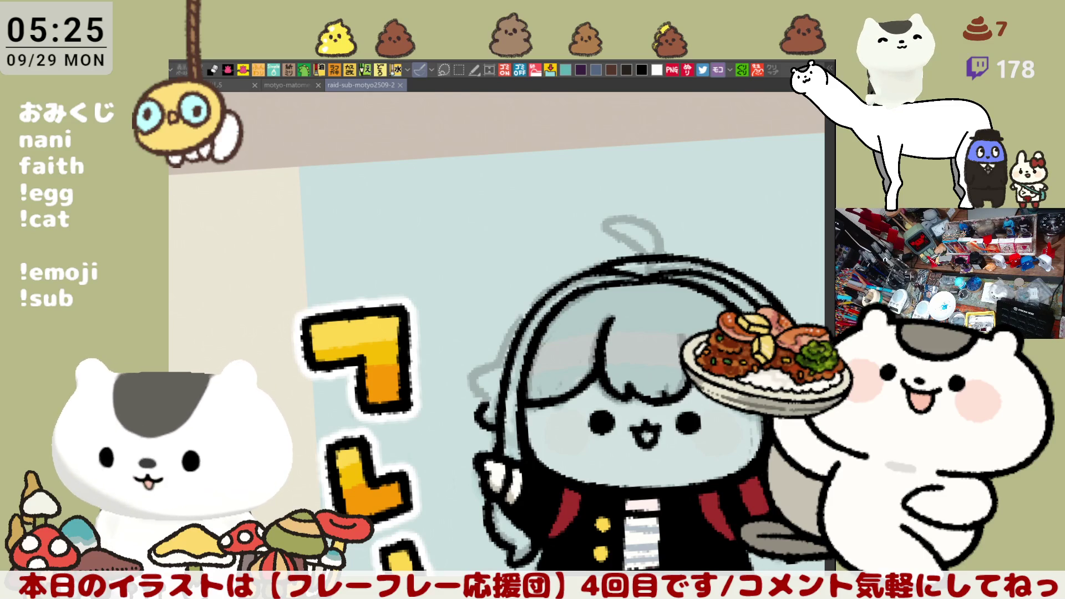
# - Darken the outline of the left hair tuft
pyautogui.moveTo(481, 386)
pyautogui.mouseDown()
pyautogui.moveTo(398, 341)
pyautogui.moveTo(402, 369)
pyautogui.mouseUp()
pyautogui.moveTo(428, 331)
pyautogui.mouseDown()
pyautogui.moveTo(399, 355)
pyautogui.moveTo(403, 372)
pyautogui.mouseUp()
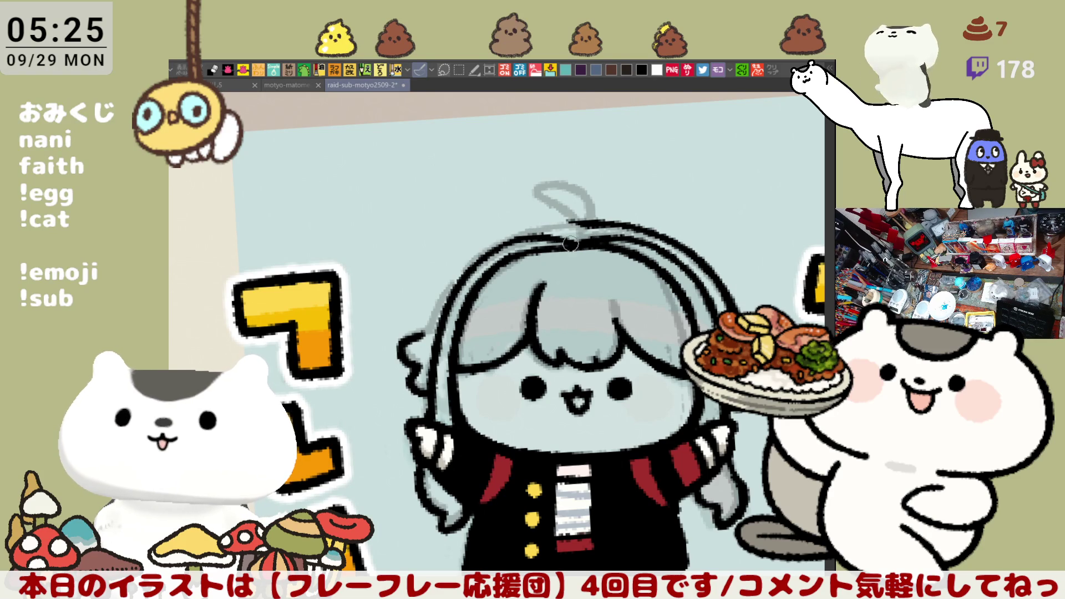
pyautogui.moveTo(586, 222)
pyautogui.mouseDown()
pyautogui.moveTo(513, 238)
pyautogui.moveTo(588, 222)
pyautogui.mouseUp()
pyautogui.hotkey('ctrl', 'z')
pyautogui.hotkey('ctrl', 'z')
# - Redraw the whole top-of-head outline darker after several retries, then mirror the view to check
pyautogui.hotkey('ctrl', 'z')
pyautogui.moveTo(514, 238); pyautogui.dragTo(588, 221)
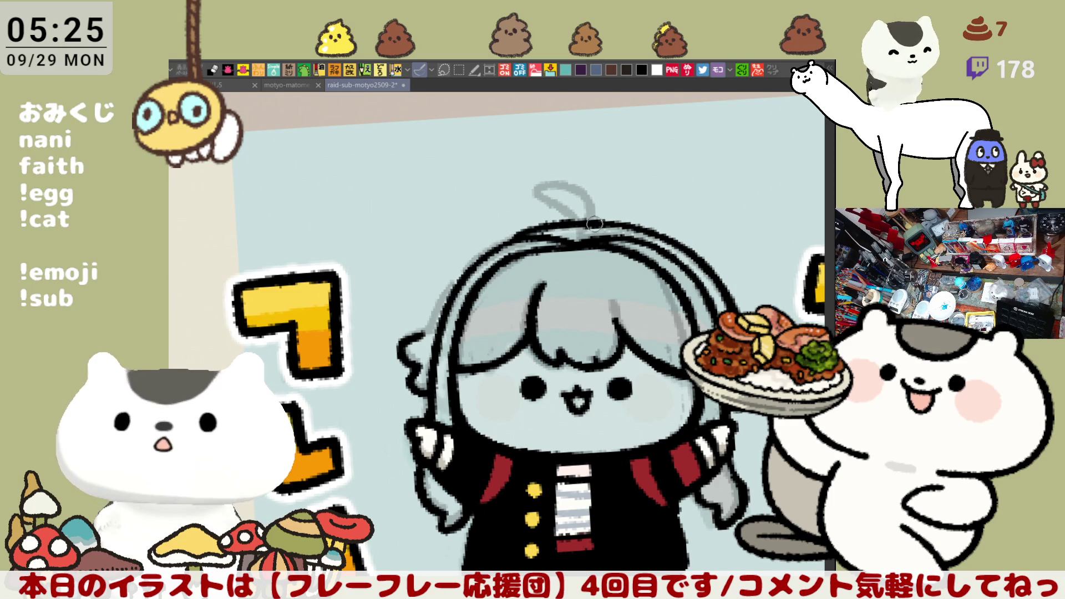
pyautogui.hotkey('ctrl', 'z')
pyautogui.moveTo(513, 237); pyautogui.dragTo(588, 221)
pyautogui.hotkey('ctrl', 'z')
pyautogui.moveTo(513, 237); pyautogui.dragTo(588, 221)
pyautogui.hotkey('ctrl', 'z')
pyautogui.moveTo(517, 235); pyautogui.dragTo(596, 223)
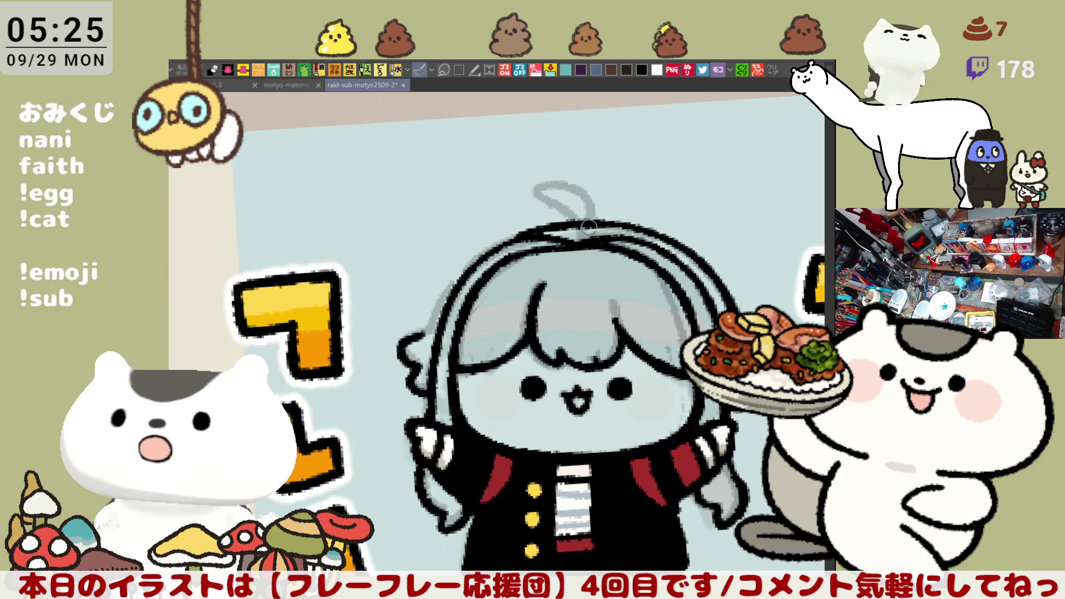
pyautogui.press('h')
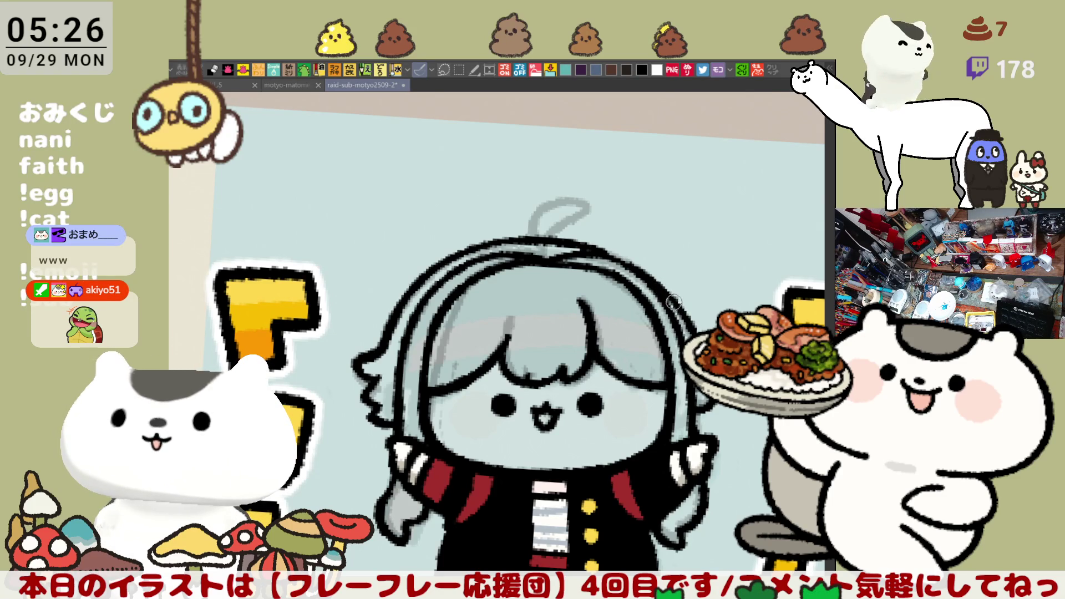
pyautogui.moveTo(670, 309)
pyautogui.mouseDown()
pyautogui.moveTo(521, 310)
pyautogui.moveTo(575, 390)
pyautogui.moveTo(619, 257)
pyautogui.mouseUp()
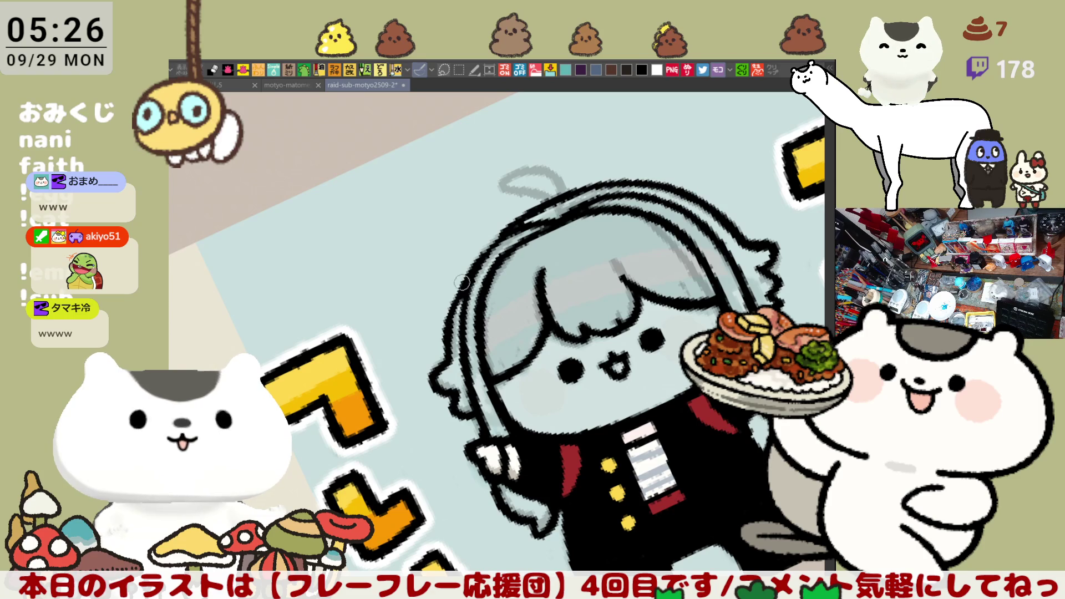
pyautogui.hotkey('ctrl', '@')
pyautogui.moveTo(729, 542)
pyautogui.mouseDown()
pyautogui.moveTo(652, 520)
pyautogui.moveTo(655, 462)
pyautogui.mouseUp()
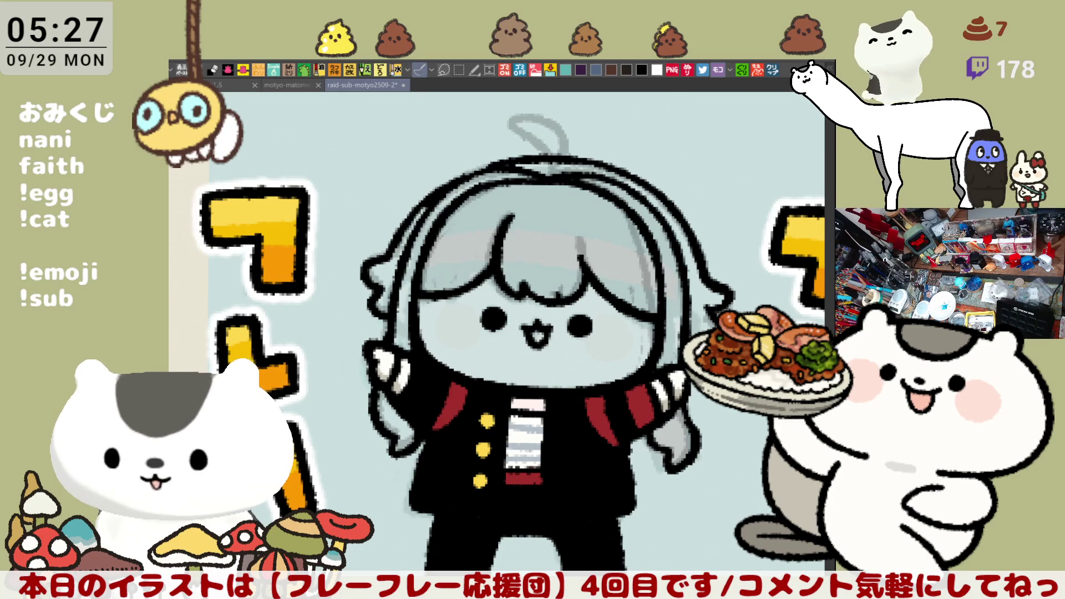
pyautogui.click(775, 71)
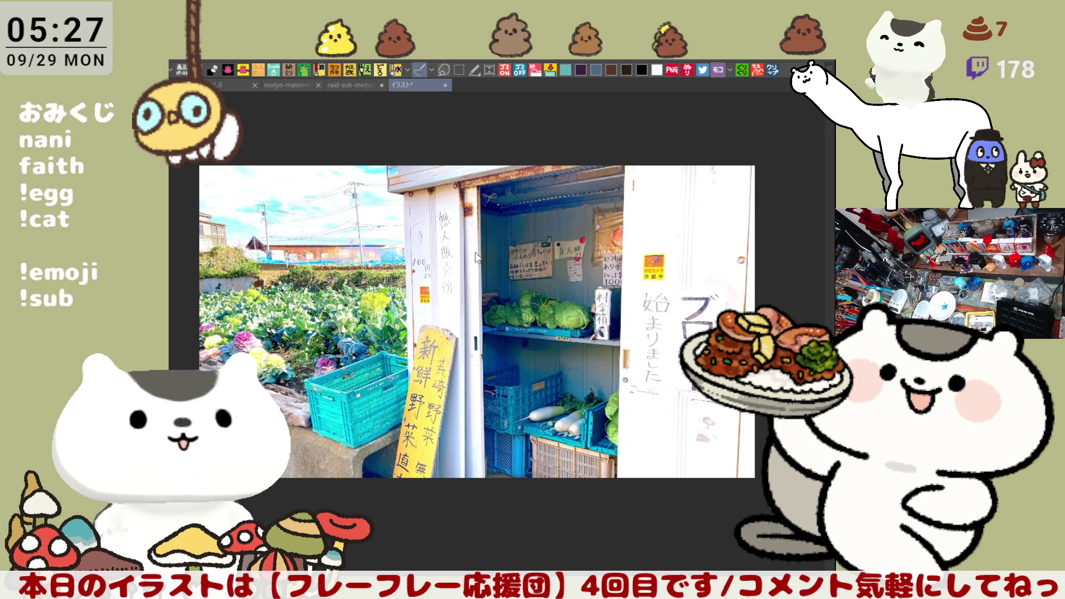
pyautogui.hotkey('ctrl', 'w')
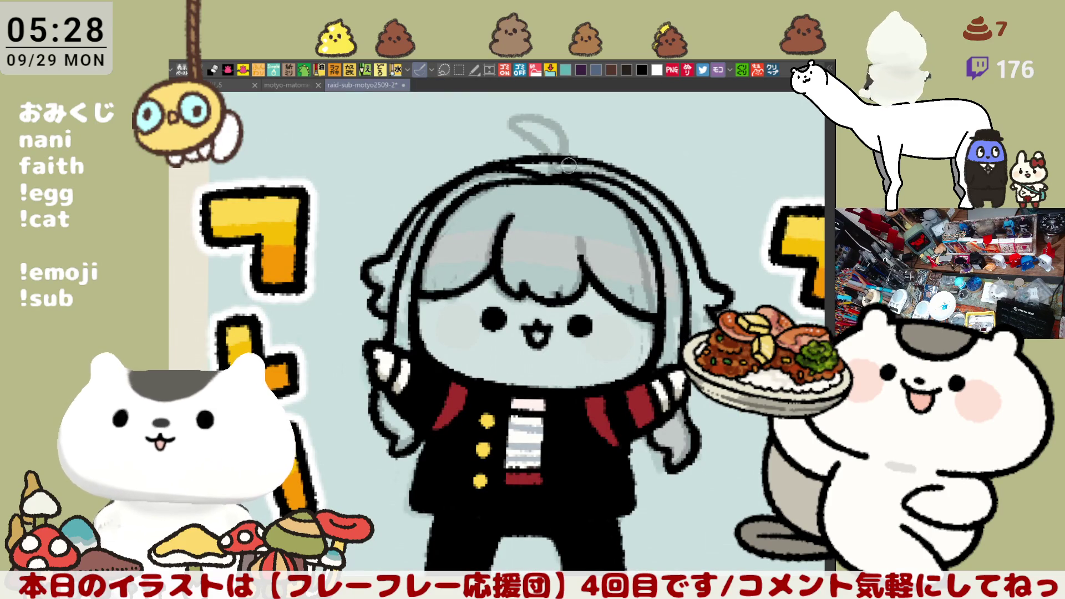
# - Save the cheer figure sheet with Ctrl+S and add a small brush mark on the gakuran figure
pyautogui.scroll(2, 544, 188)
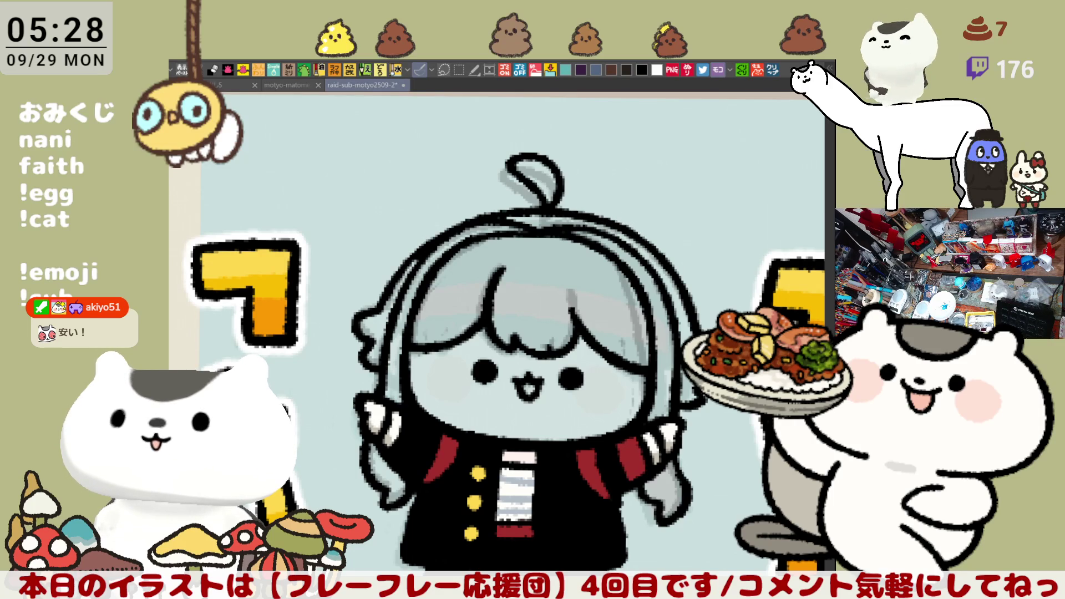
pyautogui.moveTo(693, 377); pyautogui.dragTo(679, 316)
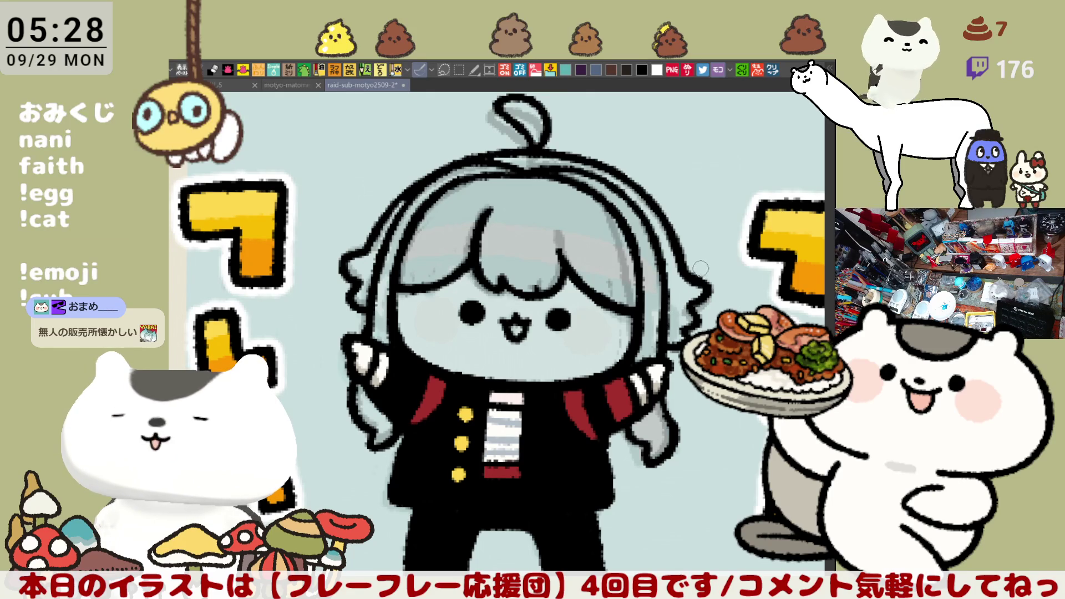
pyautogui.hotkey('ctrl', 's')
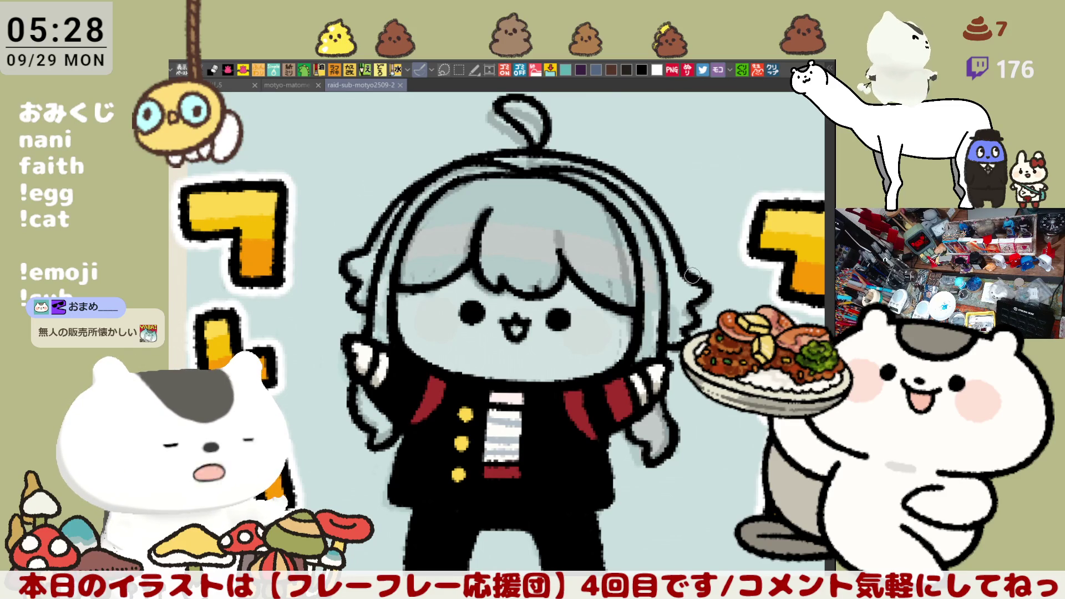
pyautogui.click(535, 285)
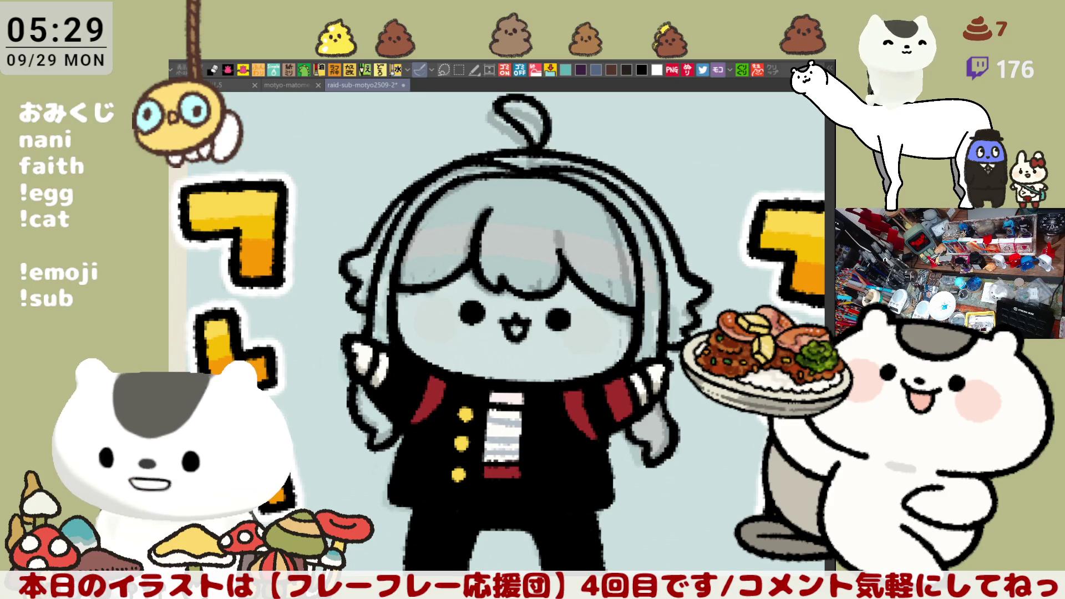
# - Begin the lasso-fill outline with a line across the figure's sleeves
pyautogui.moveTo(503, 378); pyautogui.dragTo(597, 395)
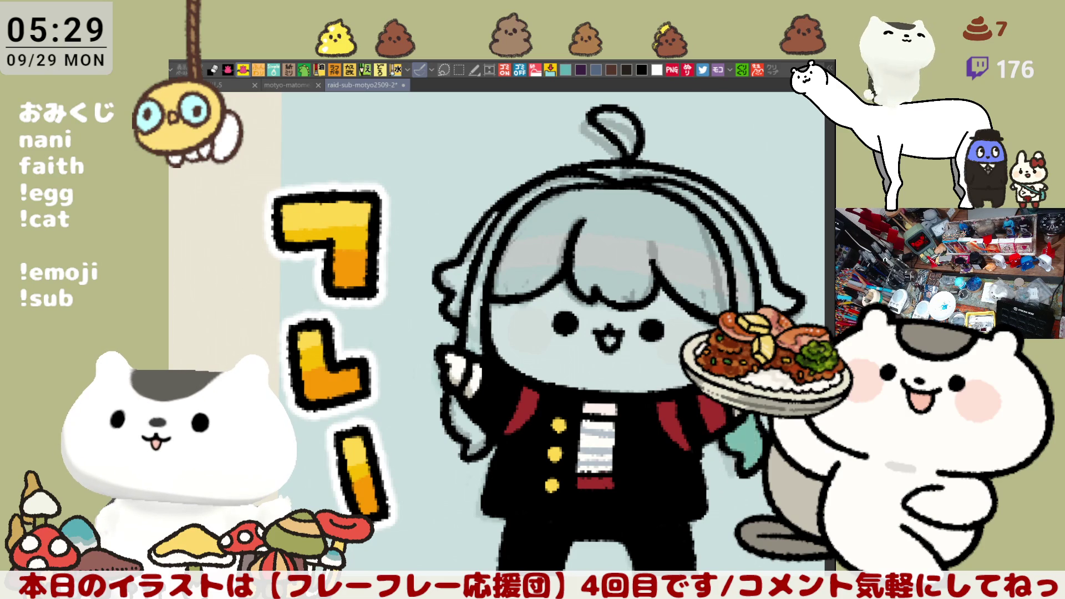
pyautogui.moveTo(622, 415)
pyautogui.mouseDown()
pyautogui.moveTo(525, 444)
pyautogui.moveTo(398, 419)
pyautogui.mouseUp()
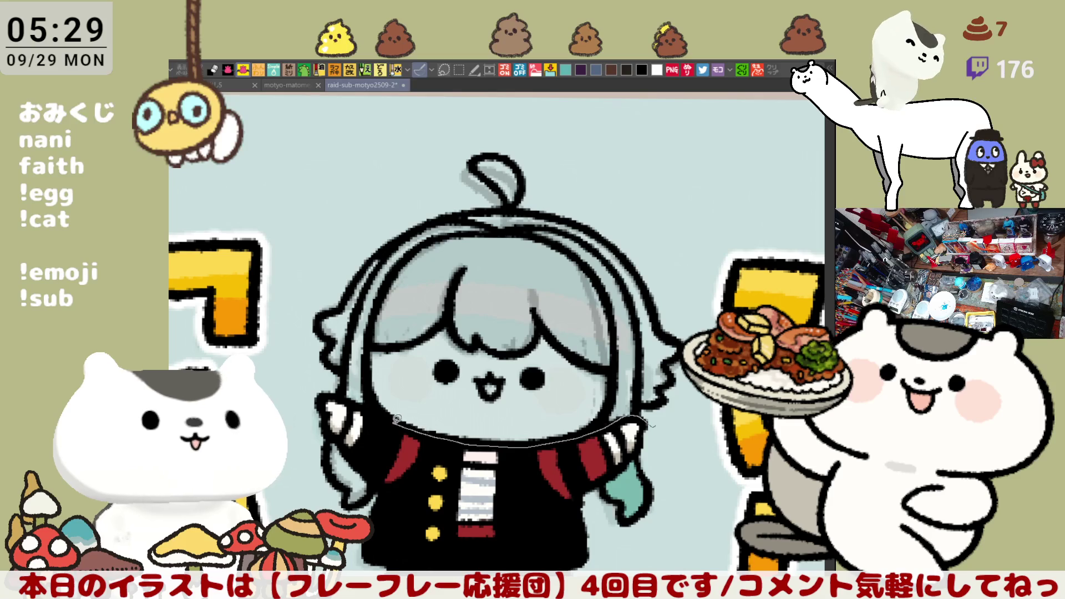
# - Close the lasso outline over the head to fill the hair teal, then fill the face dark navy
pyautogui.moveTo(315, 374)
pyautogui.mouseDown()
pyautogui.moveTo(391, 150)
pyautogui.moveTo(627, 188)
pyautogui.moveTo(681, 292)
pyautogui.mouseUp()
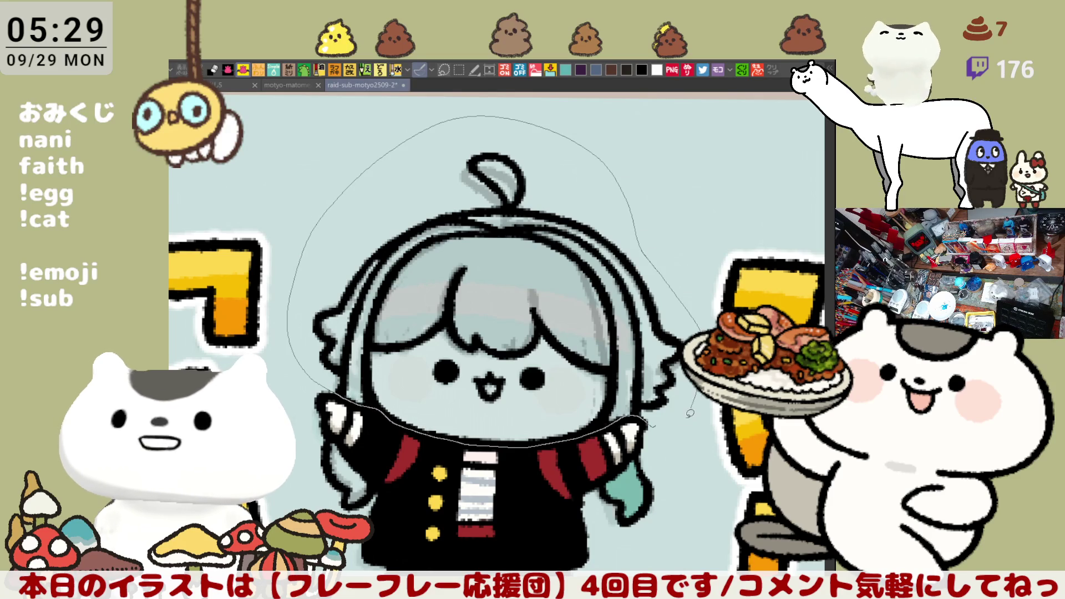
pyautogui.moveTo(652, 423)
pyautogui.mouseDown()
pyautogui.moveTo(555, 377)
pyautogui.moveTo(489, 244)
pyautogui.moveTo(630, 200)
pyautogui.moveTo(645, 420)
pyautogui.mouseUp()
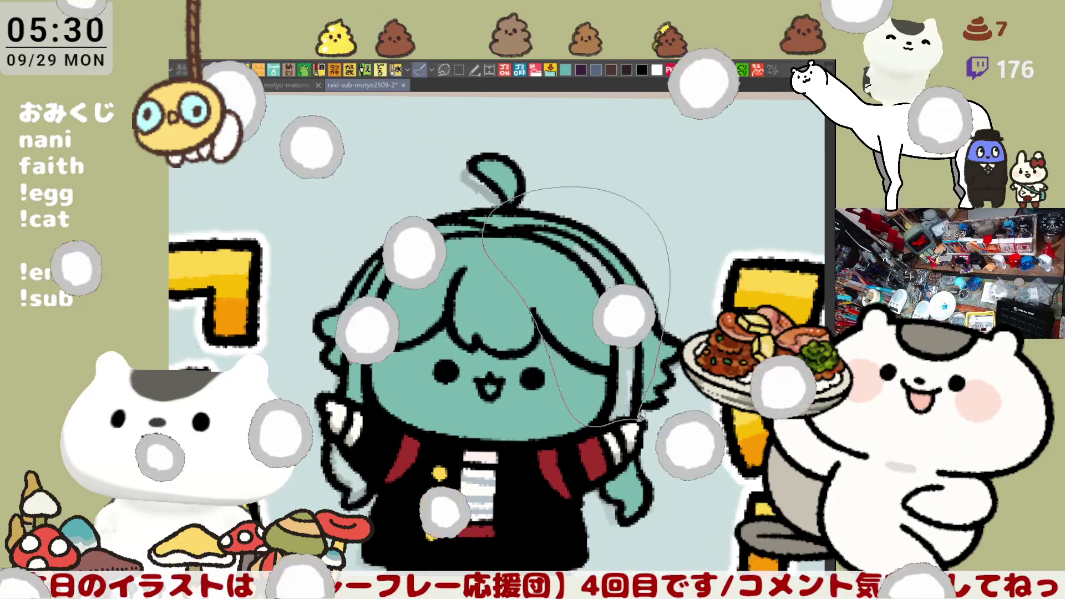
pyautogui.moveTo(321, 434); pyautogui.dragTo(465, 307)
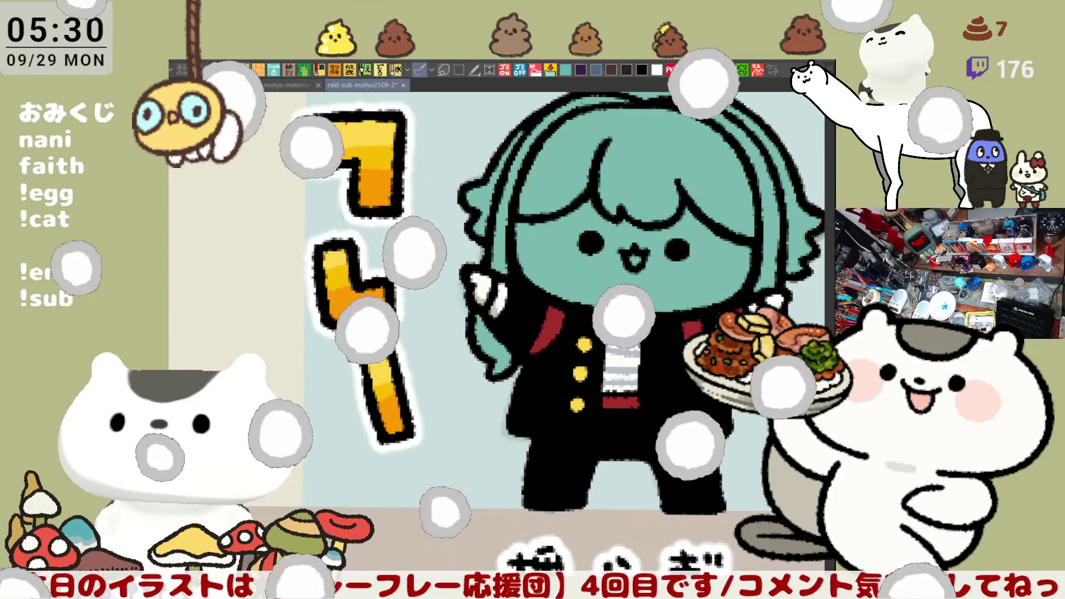
pyautogui.moveTo(637, 286); pyautogui.dragTo(600, 426)
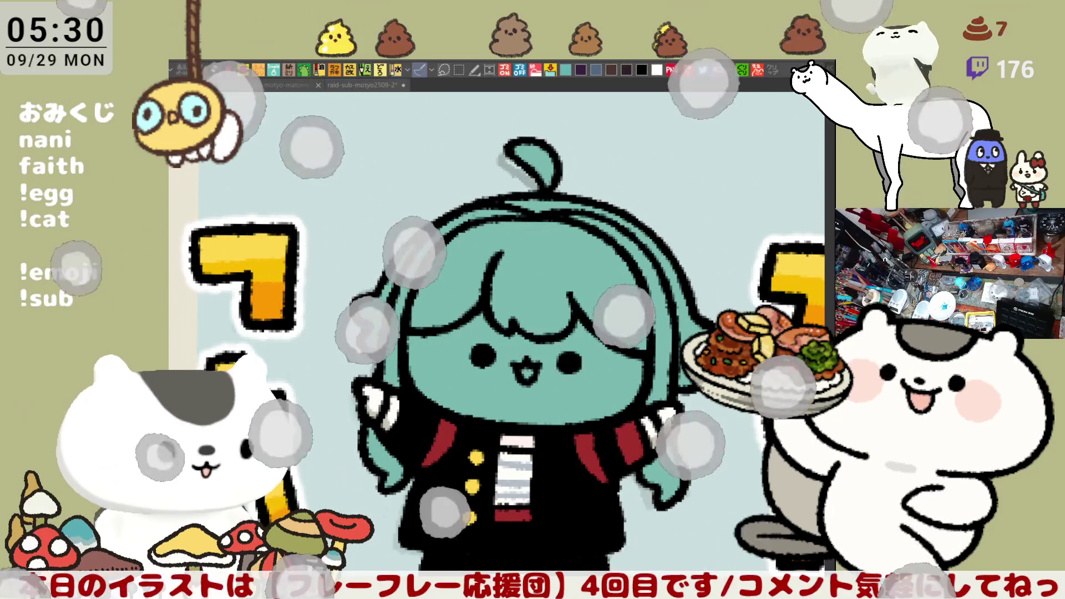
pyautogui.click(531, 394)
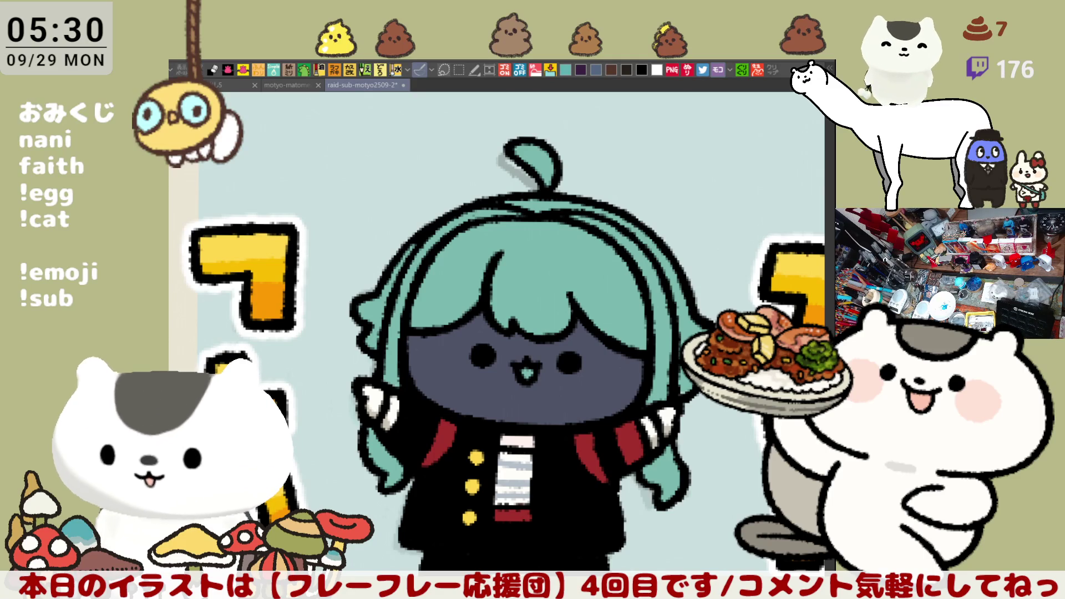
# - Redraw the hair strand outline beside the face and fill the open mouth light blue
pyautogui.moveTo(556, 425); pyautogui.dragTo(628, 395)
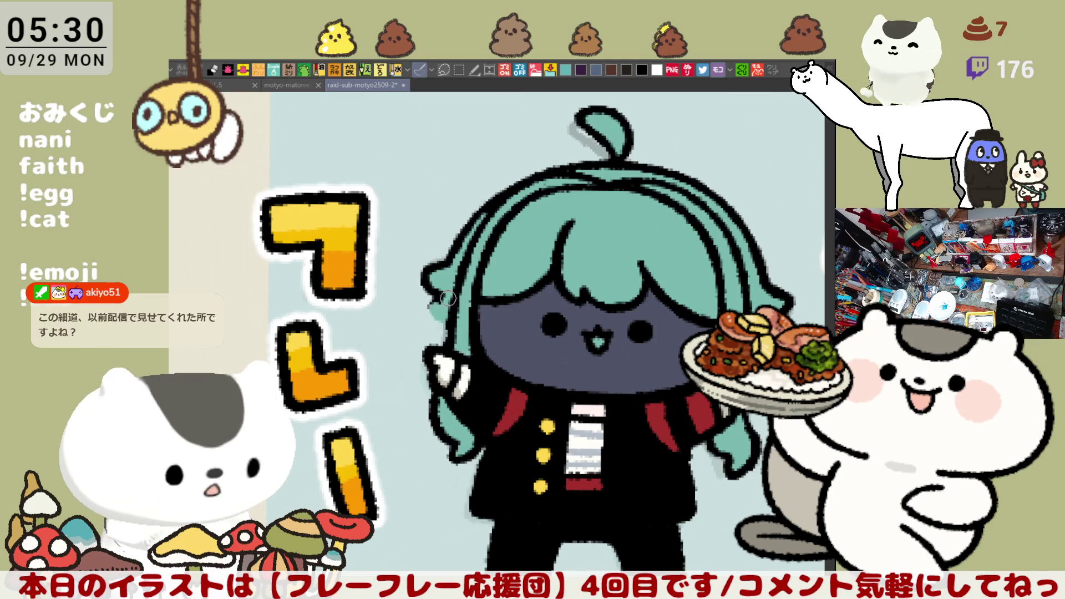
pyautogui.moveTo(439, 302)
pyautogui.mouseDown()
pyautogui.moveTo(449, 304)
pyautogui.moveTo(427, 310)
pyautogui.moveTo(444, 347)
pyautogui.moveTo(456, 321)
pyautogui.mouseUp()
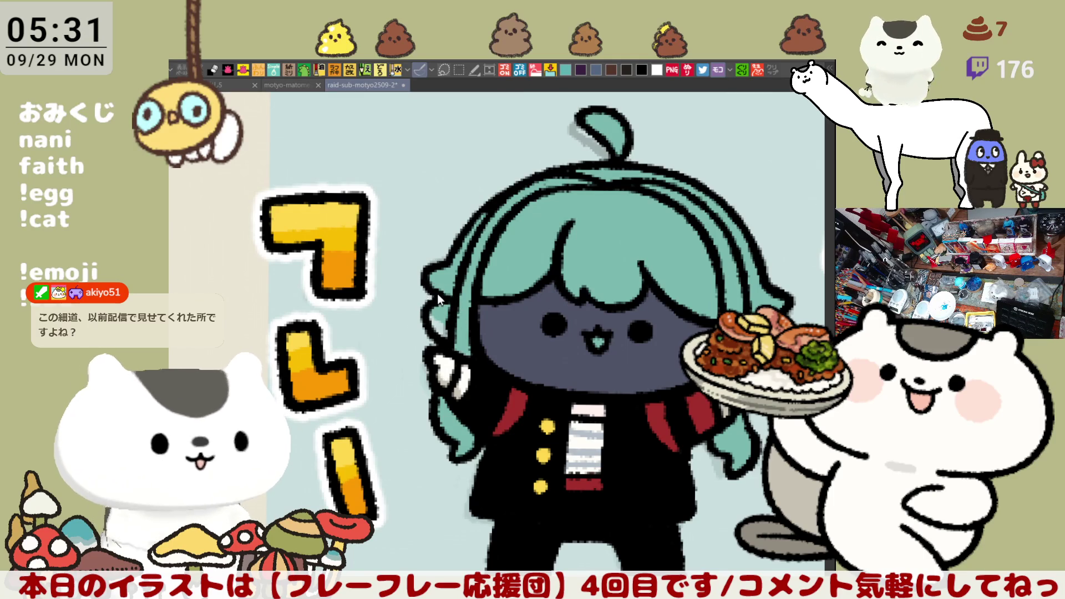
pyautogui.press('space')
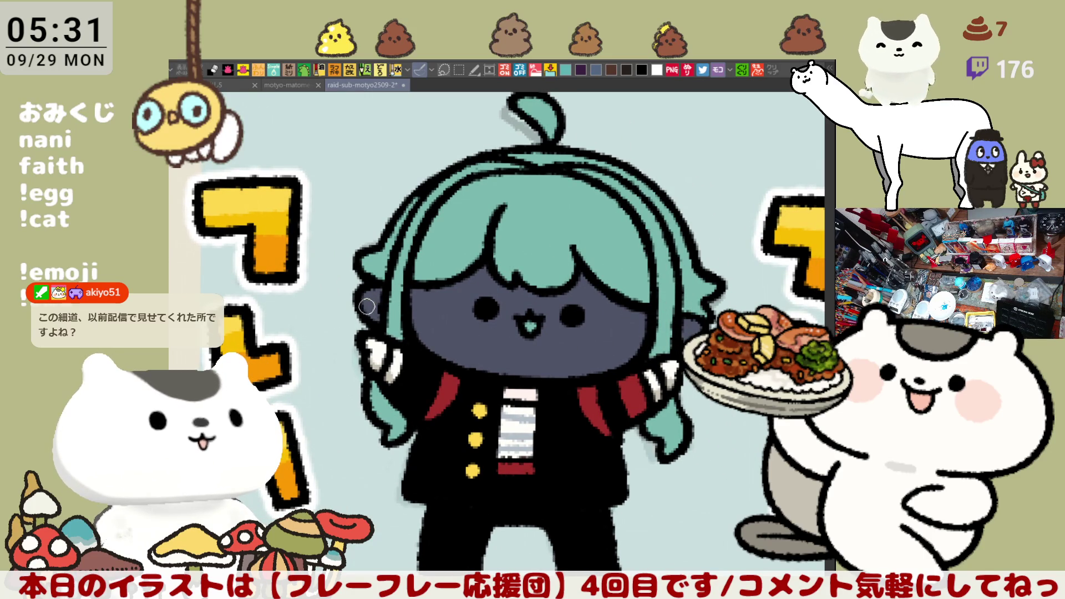
pyautogui.moveTo(367, 307); pyautogui.dragTo(340, 273)
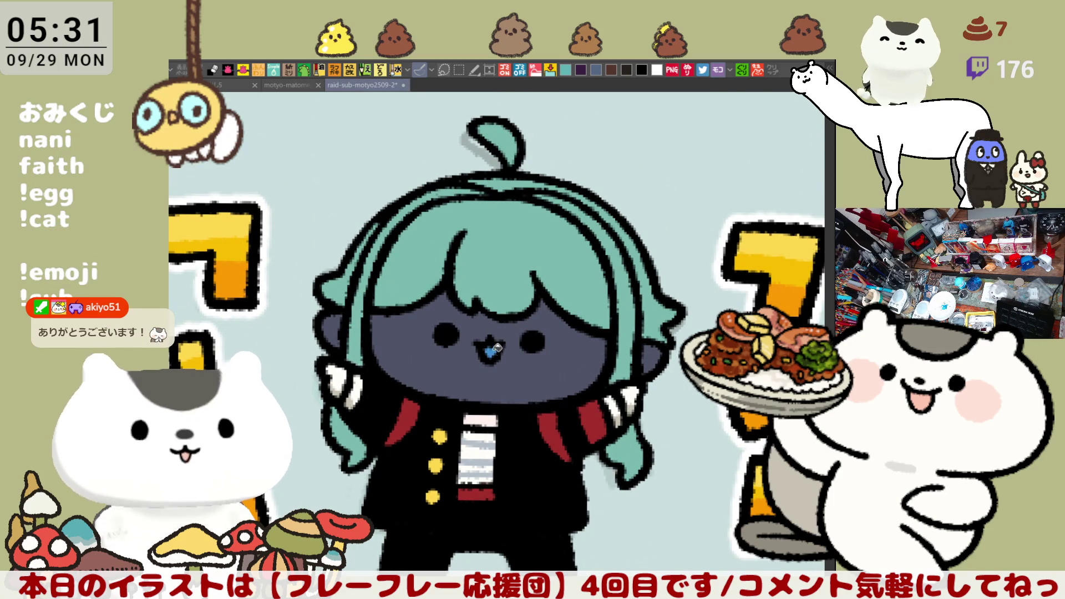
pyautogui.moveTo(494, 349)
pyautogui.mouseDown()
pyautogui.moveTo(531, 280)
pyautogui.moveTo(485, 291)
pyautogui.moveTo(485, 393)
pyautogui.mouseUp()
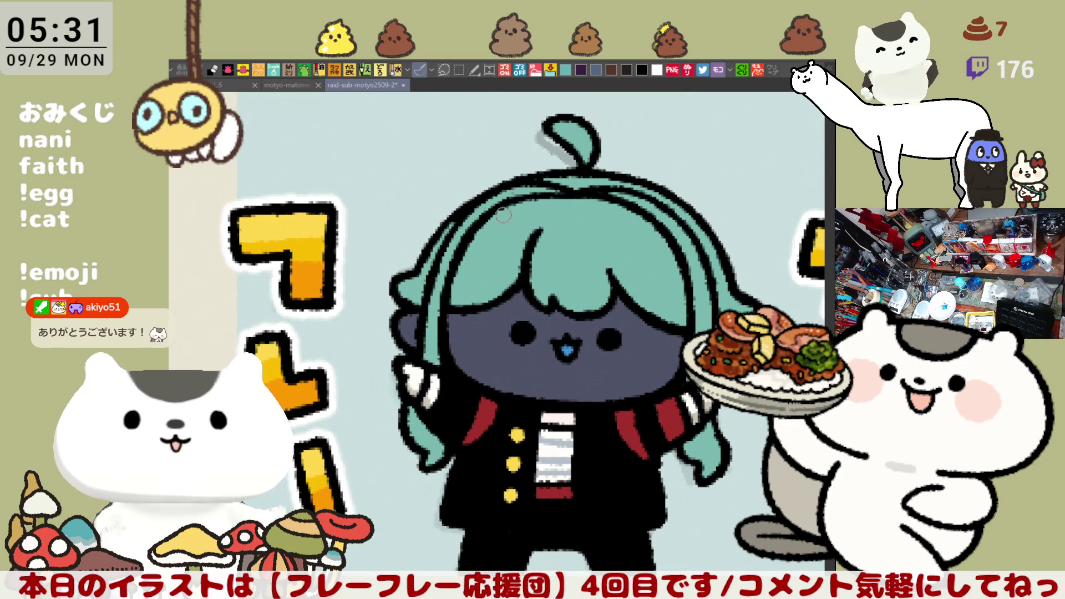
# - Paint light mint highlight streaks across the teal bangs, retrying strokes until they sit right
pyautogui.moveTo(508, 222); pyautogui.dragTo(654, 234)
pyautogui.hotkey('ctrl', 'z')
pyautogui.moveTo(502, 217); pyautogui.dragTo(653, 233)
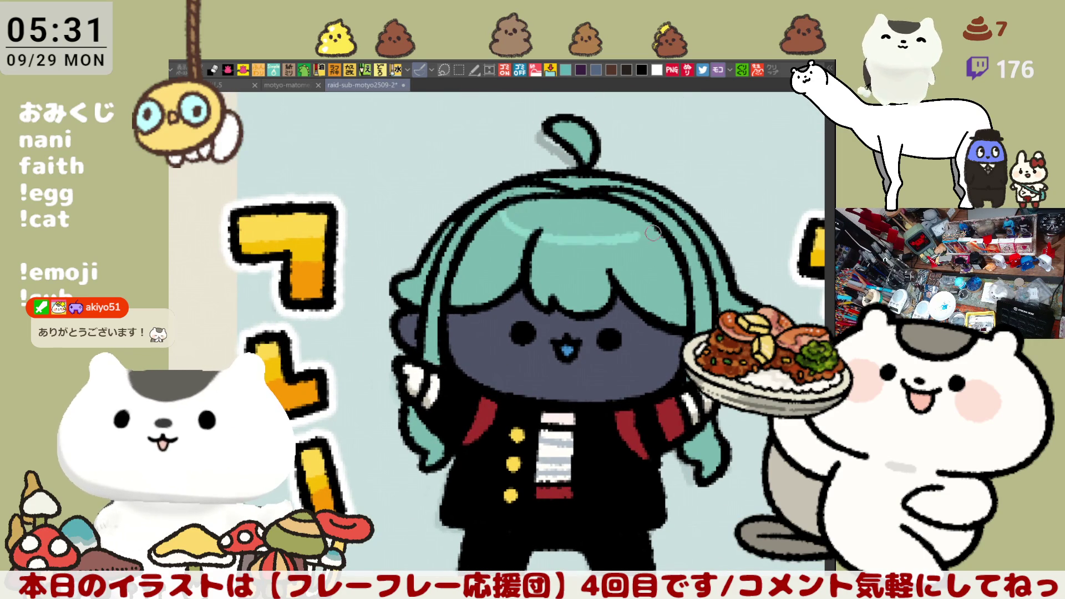
pyautogui.hotkey('ctrl', 'z')
pyautogui.moveTo(502, 214); pyautogui.dragTo(650, 233)
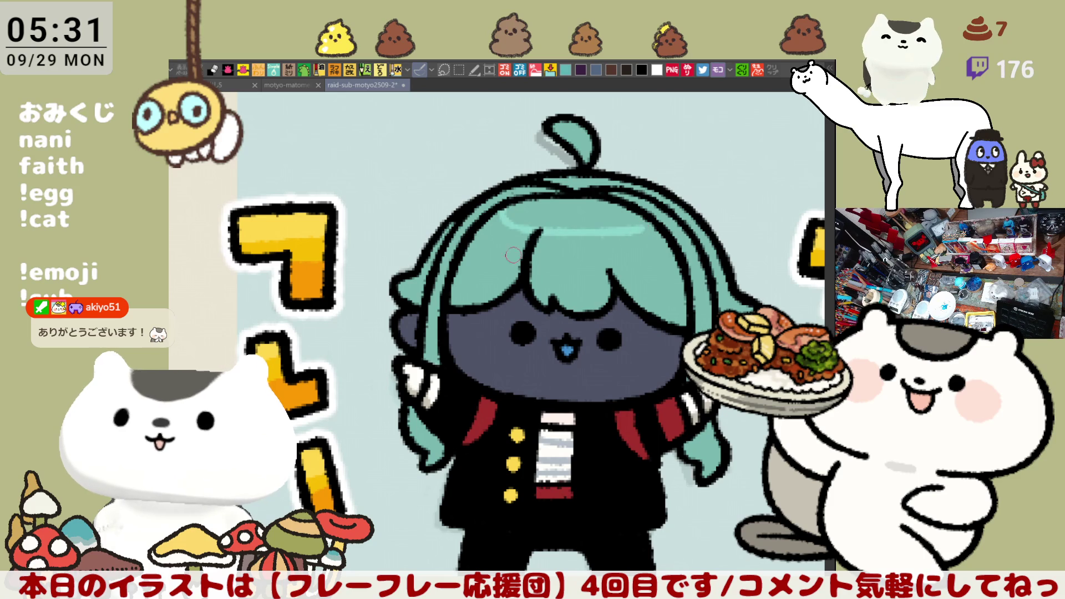
pyautogui.hotkey('ctrl', 'z')
pyautogui.moveTo(497, 219); pyautogui.dragTo(636, 233)
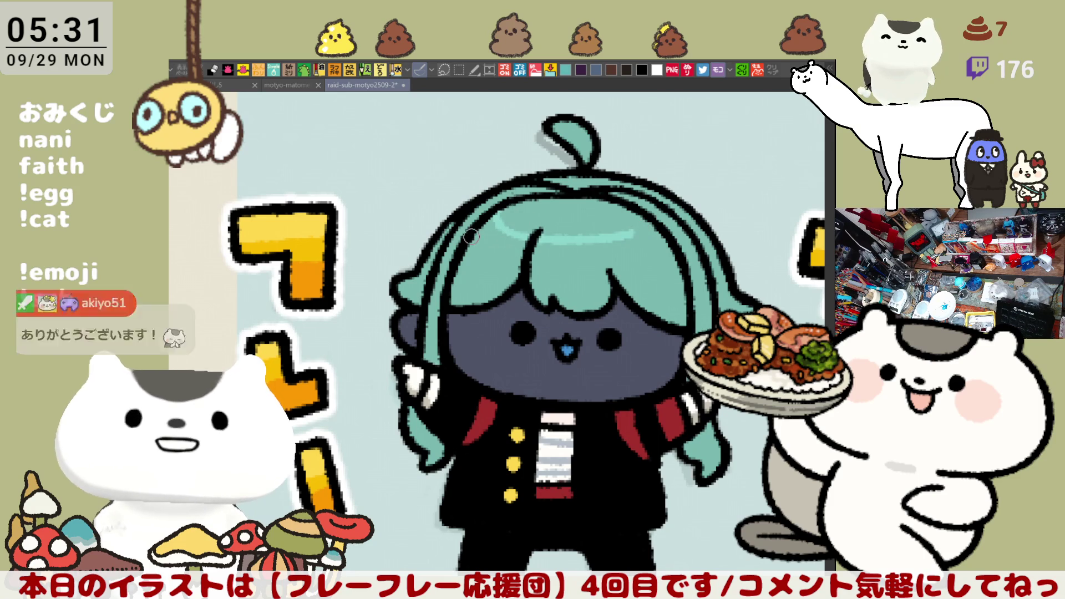
pyautogui.moveTo(502, 272); pyautogui.dragTo(668, 262)
pyautogui.hotkey('ctrl', 'z')
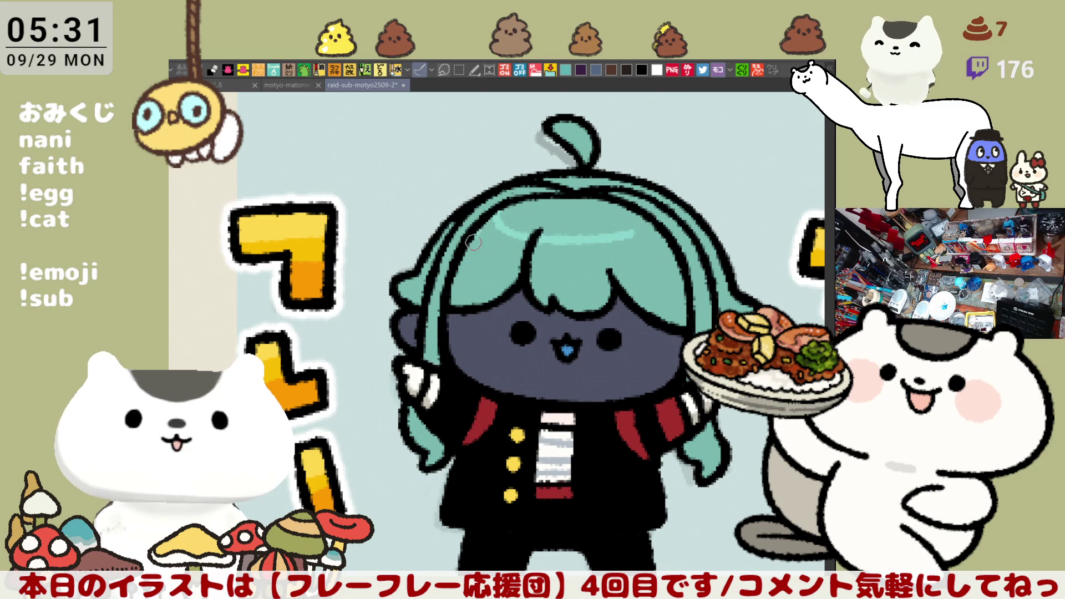
pyautogui.moveTo(473, 243); pyautogui.dragTo(653, 260)
pyautogui.hotkey('ctrl', 'z')
pyautogui.moveTo(491, 244); pyautogui.dragTo(644, 236)
pyautogui.hotkey('ctrl', 'z')
pyautogui.moveTo(501, 220)
pyautogui.mouseDown()
pyautogui.moveTo(560, 237)
pyautogui.moveTo(613, 224)
pyautogui.mouseUp()
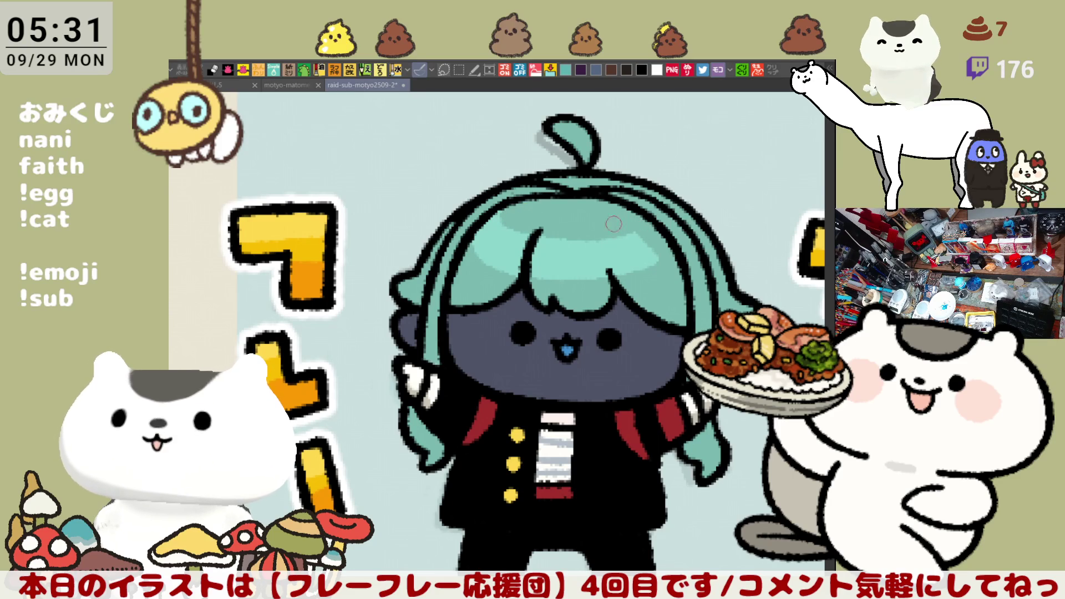
pyautogui.moveTo(503, 216)
pyautogui.mouseDown()
pyautogui.moveTo(520, 233)
pyautogui.moveTo(638, 236)
pyautogui.mouseUp()
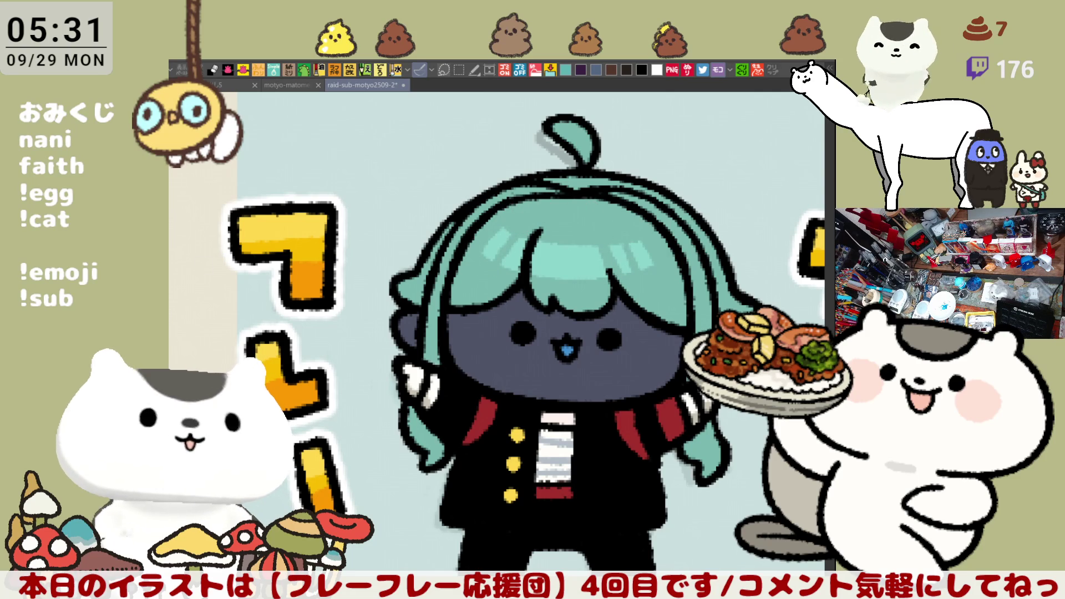
# - Add two highlight dabs on the hair and paint the top white shirt stripe dark
pyautogui.click(363, 85)
pyautogui.click(570, 265)
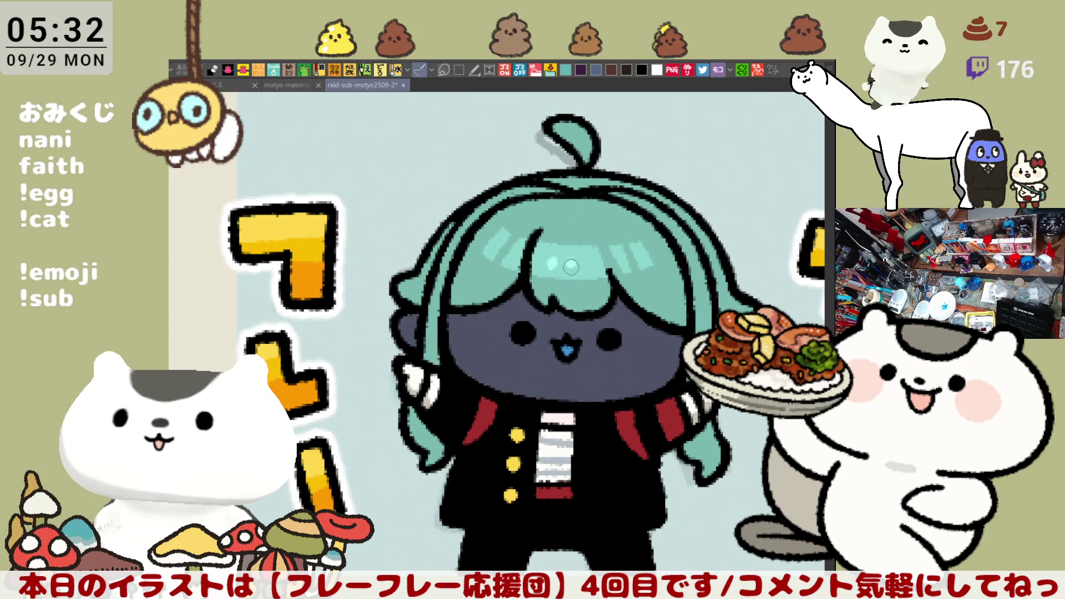
pyautogui.click(585, 265)
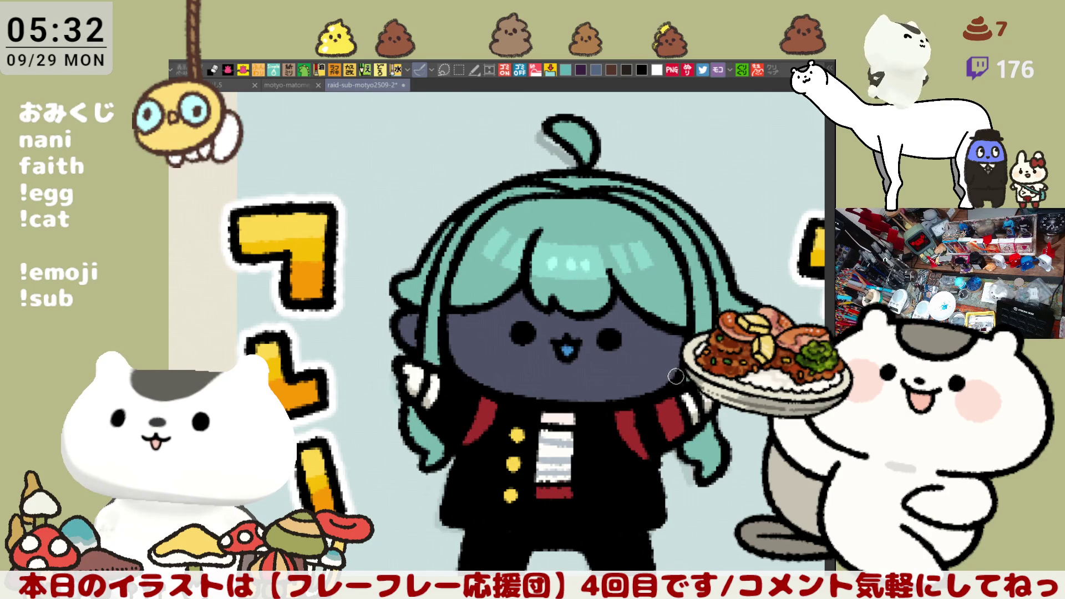
pyautogui.moveTo(545, 419); pyautogui.dragTo(570, 419)
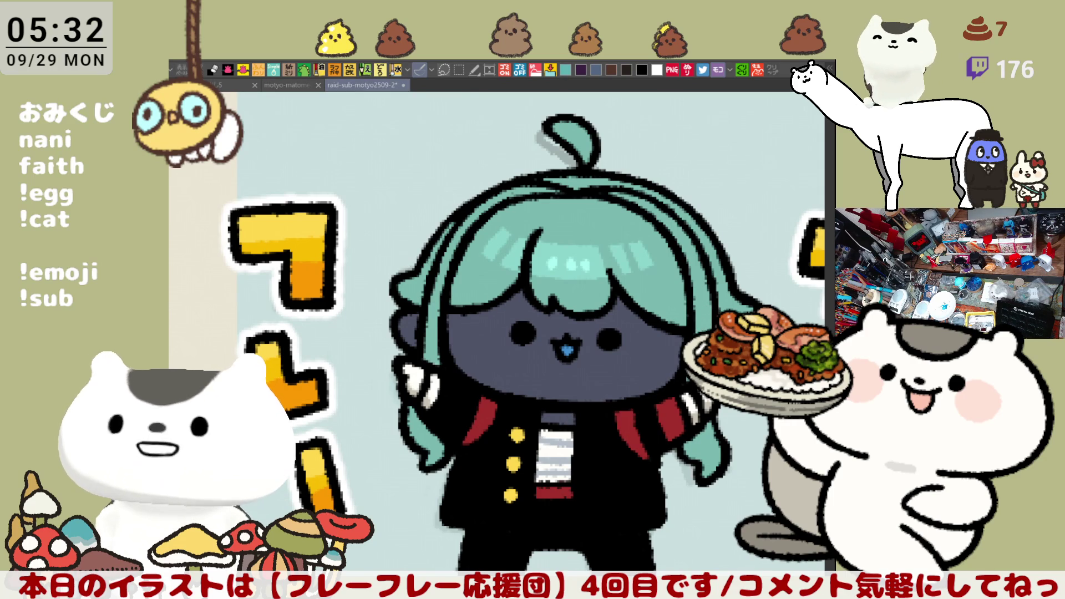
# - Cover both black eyes with tan circles and add darker round blush on each cheek
pyautogui.moveTo(513, 329); pyautogui.dragTo(530, 333)
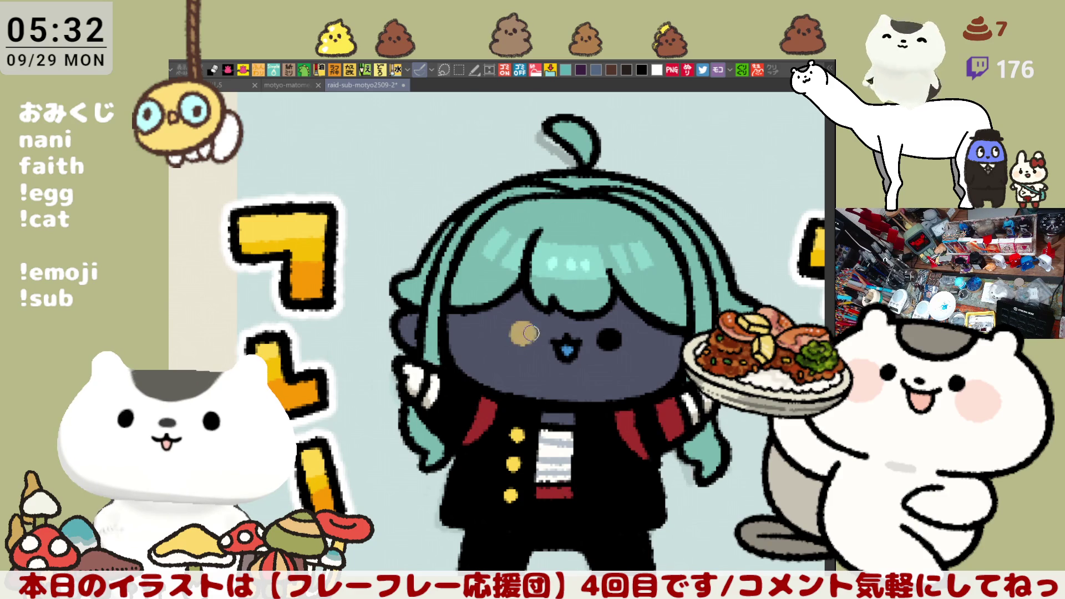
pyautogui.moveTo(597, 340); pyautogui.dragTo(617, 334)
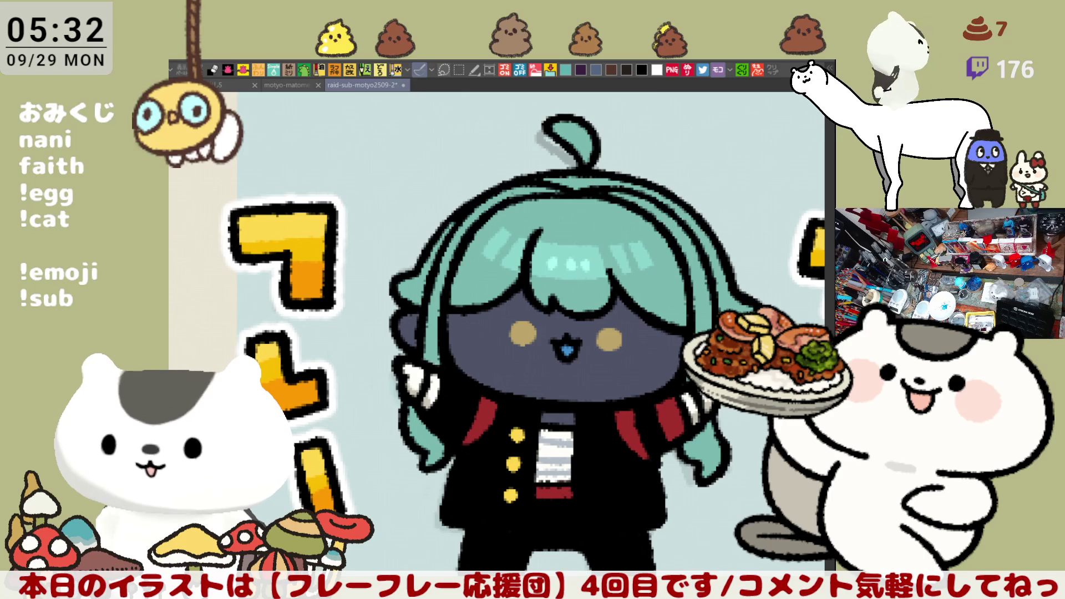
pyautogui.moveTo(484, 322)
pyautogui.mouseDown()
pyautogui.moveTo(470, 339)
pyautogui.moveTo(503, 324)
pyautogui.moveTo(473, 325)
pyautogui.moveTo(494, 339)
pyautogui.mouseUp()
pyautogui.moveTo(619, 326)
pyautogui.mouseDown()
pyautogui.moveTo(659, 347)
pyautogui.moveTo(606, 325)
pyautogui.mouseUp()
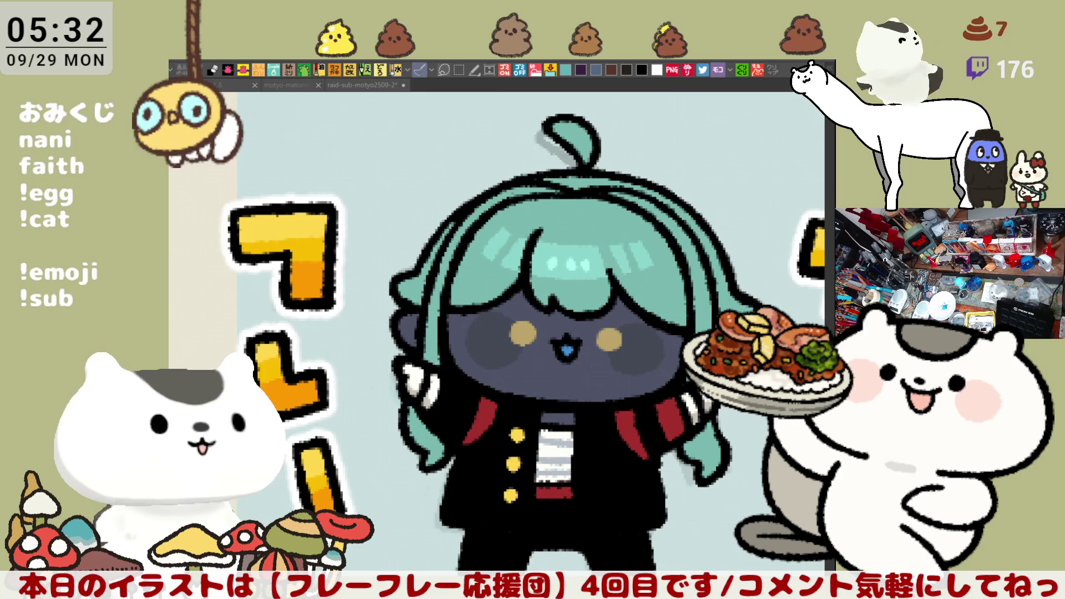
pyautogui.moveTo(505, 292); pyautogui.dragTo(549, 262)
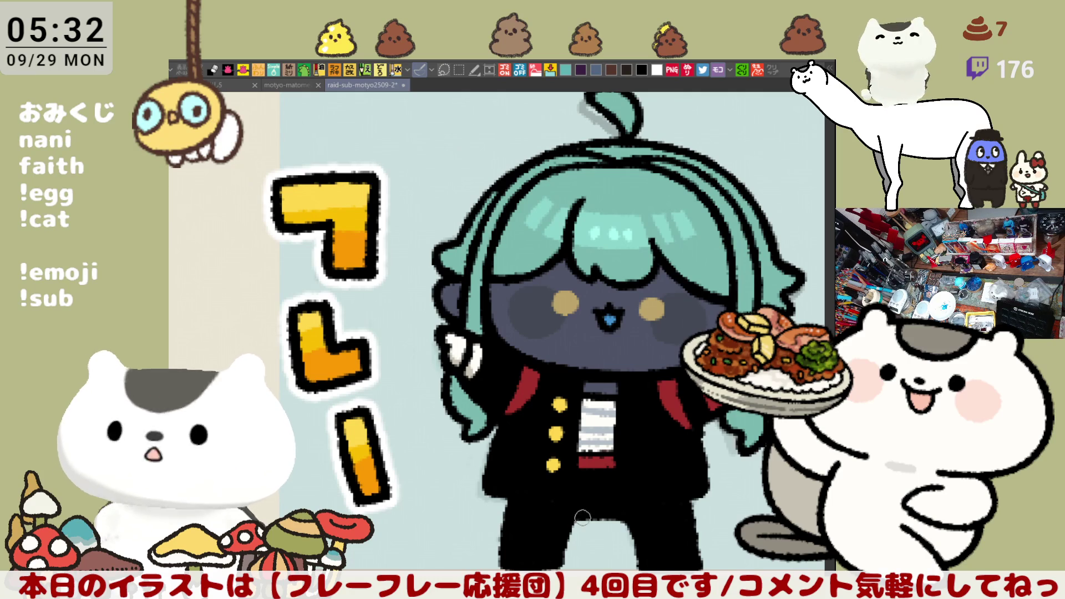
pyautogui.moveTo(717, 495); pyautogui.dragTo(665, 429)
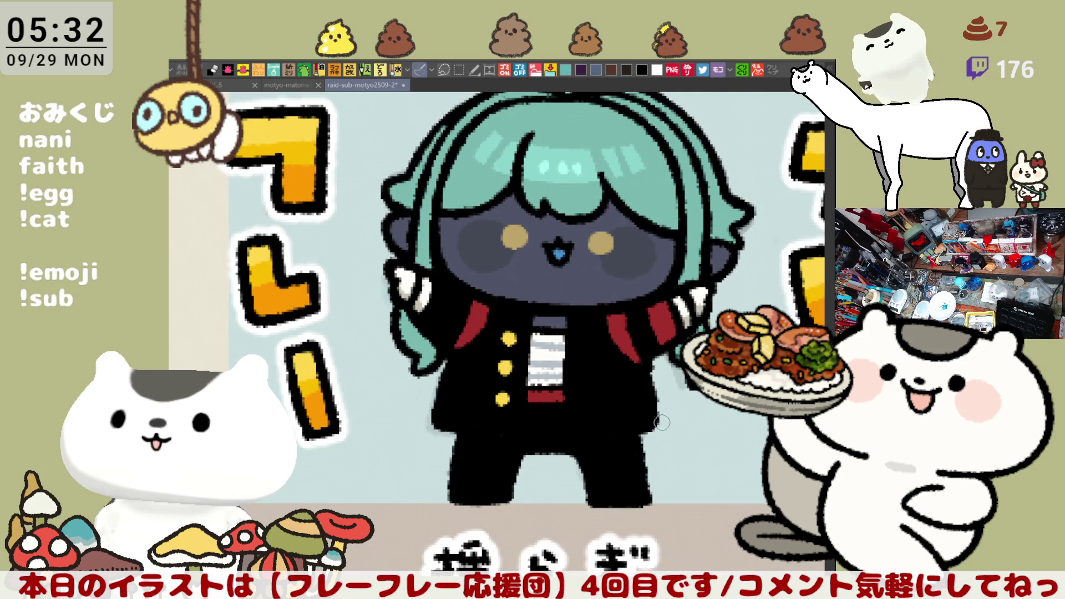
pyautogui.scroll(3, 609, 443)
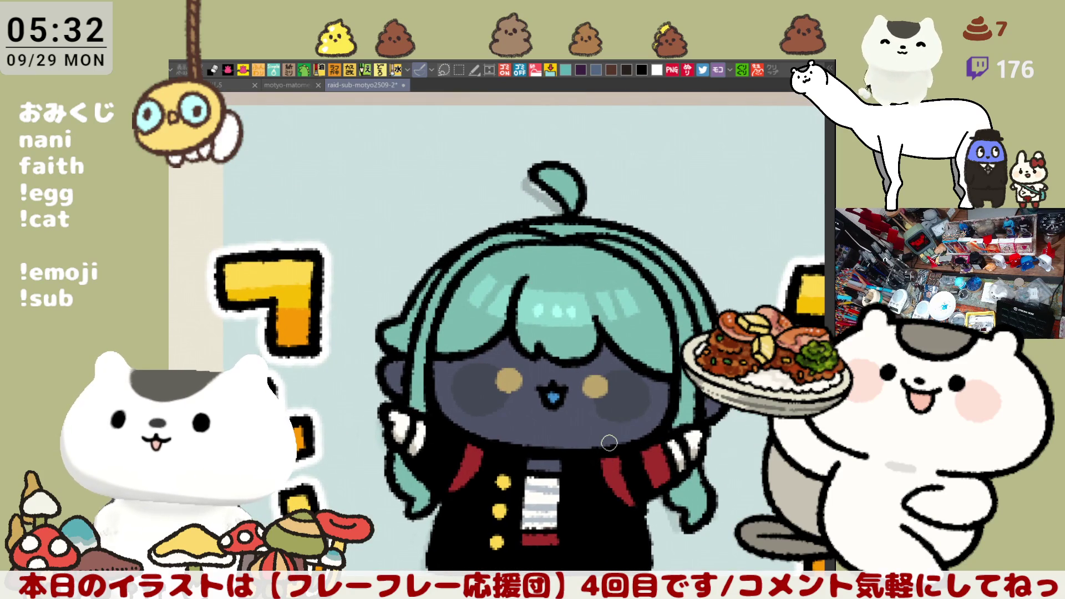
pyautogui.scroll(-3, 609, 443)
pyautogui.scroll(2, 577, 415)
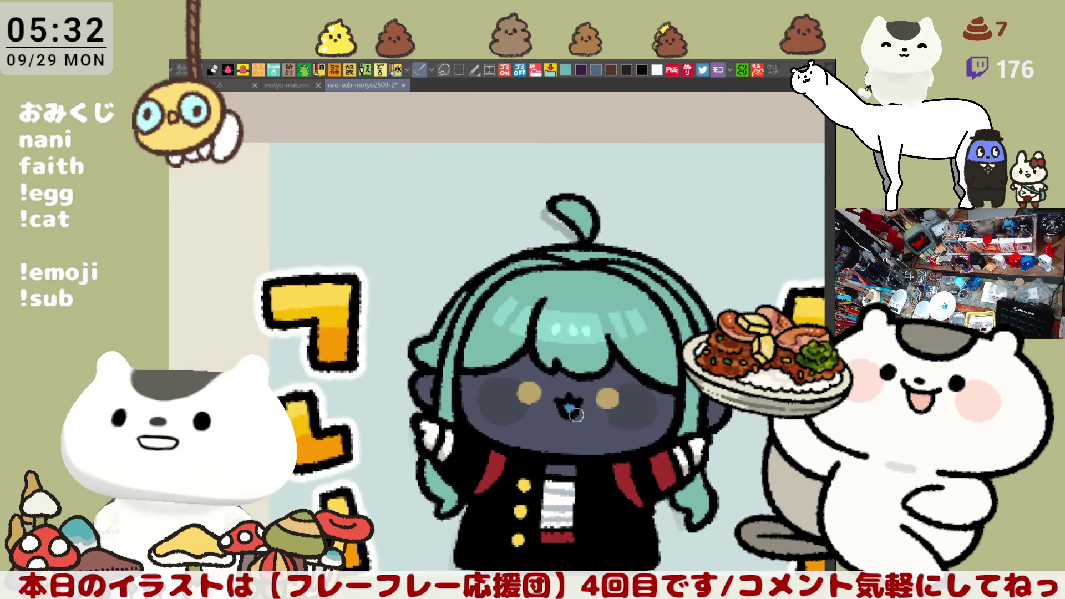
pyautogui.scroll(2, 576, 415)
pyautogui.scroll(3, 552, 338)
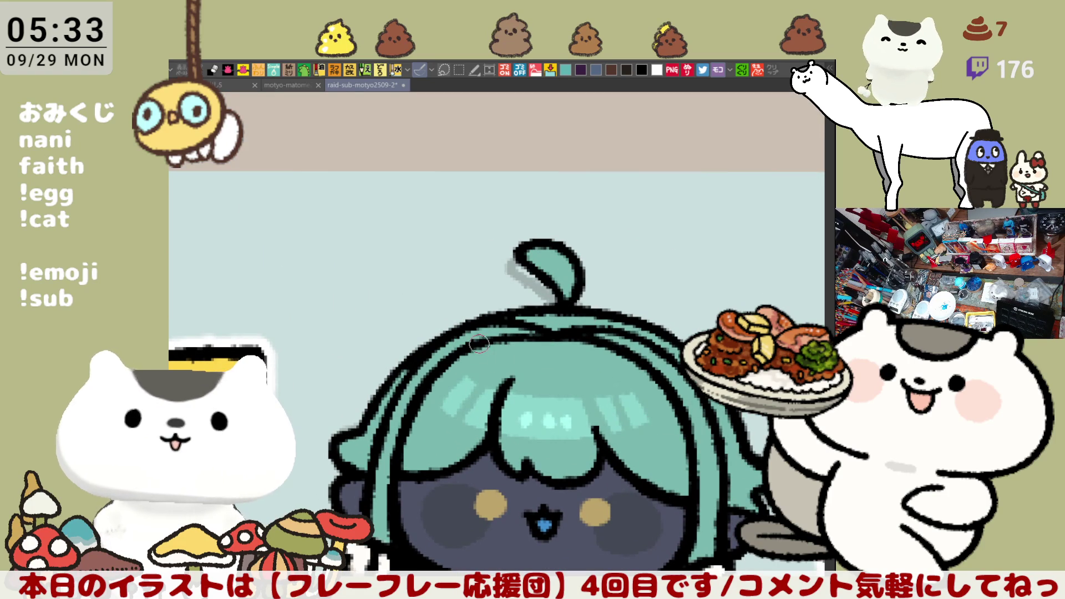
pyautogui.moveTo(482, 358); pyautogui.dragTo(549, 361)
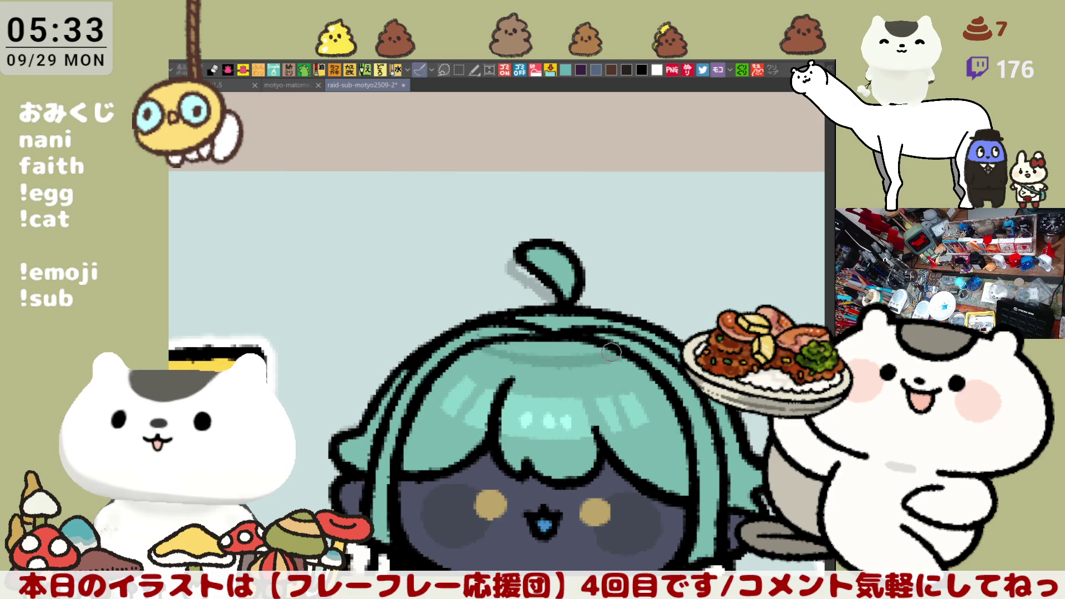
pyautogui.hotkey('ctrl', 'z')
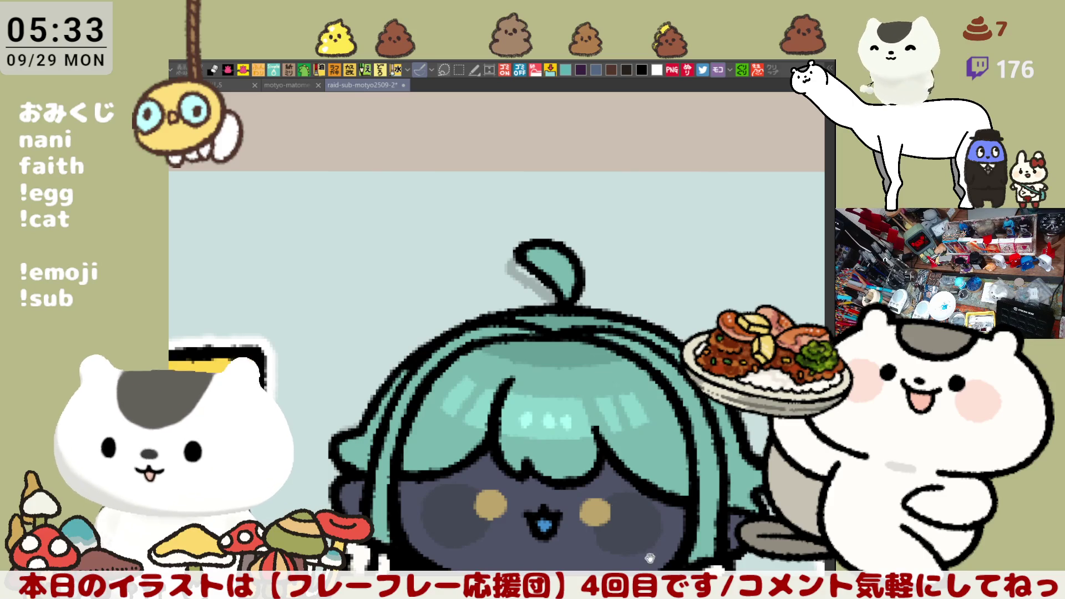
pyautogui.scroll(-5, 590, 341)
pyautogui.moveTo(590, 341); pyautogui.dragTo(606, 373)
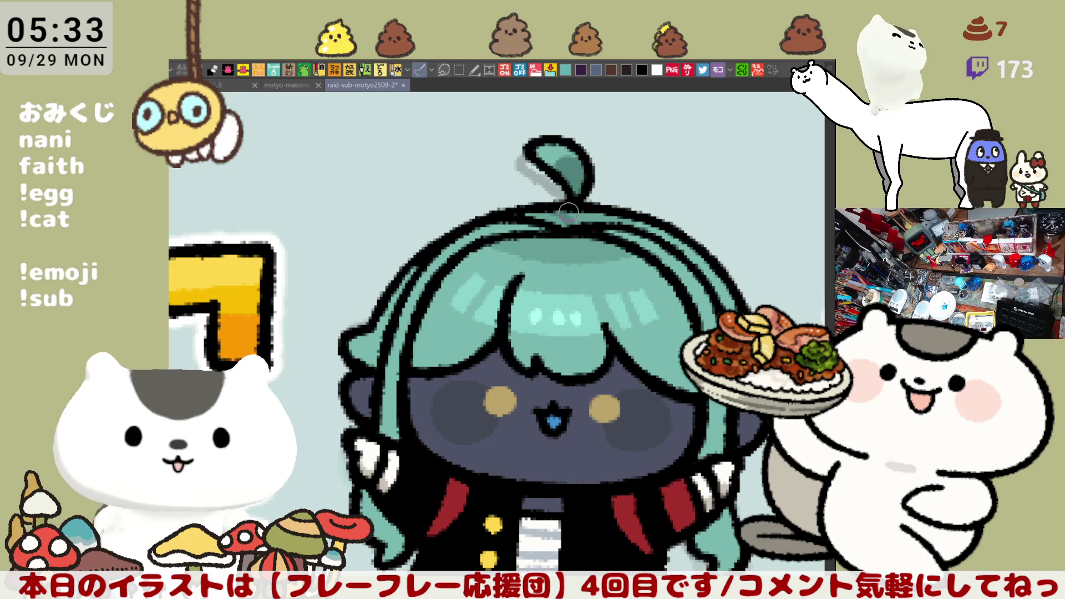
# - Lasso-select and adjust each cheek mark, nudging the left cheek slightly right and down
pyautogui.hotkey('ctrl', '-')
pyautogui.moveTo(643, 328); pyautogui.dragTo(638, 331)
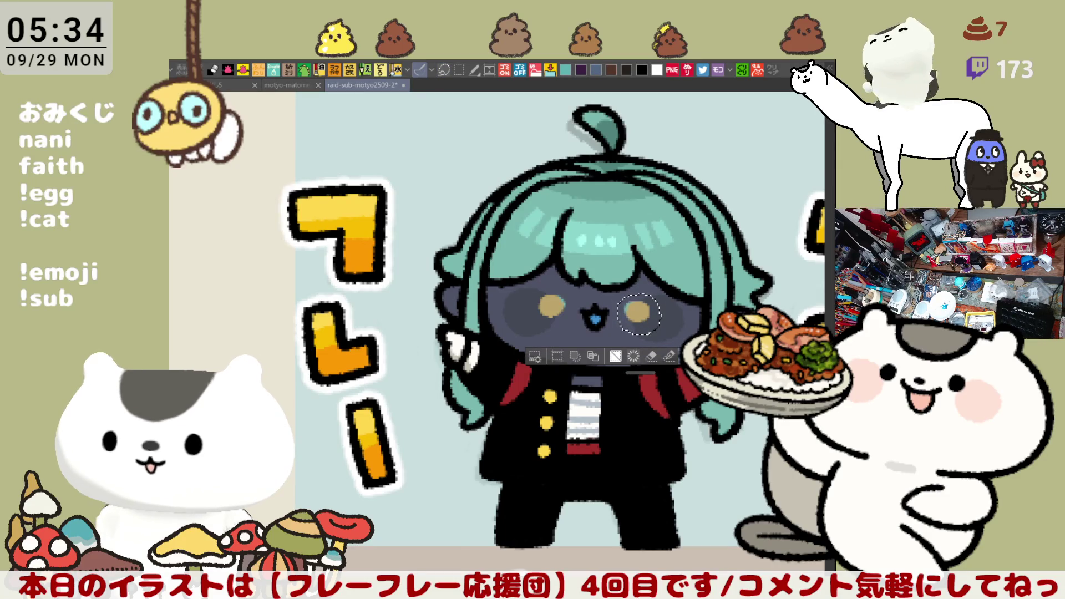
pyautogui.hotkey('ctrl', 'd')
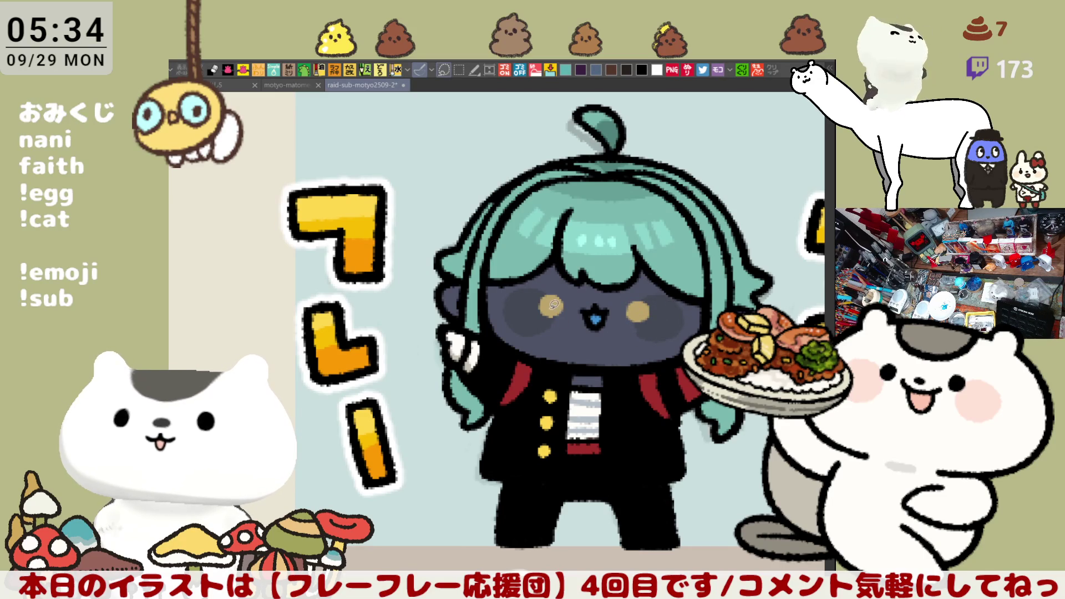
pyautogui.moveTo(555, 312)
pyautogui.mouseDown()
pyautogui.moveTo(561, 285)
pyautogui.moveTo(577, 319)
pyautogui.moveTo(538, 328)
pyautogui.moveTo(580, 315)
pyautogui.moveTo(570, 317)
pyautogui.mouseUp()
pyautogui.click(600, 349)
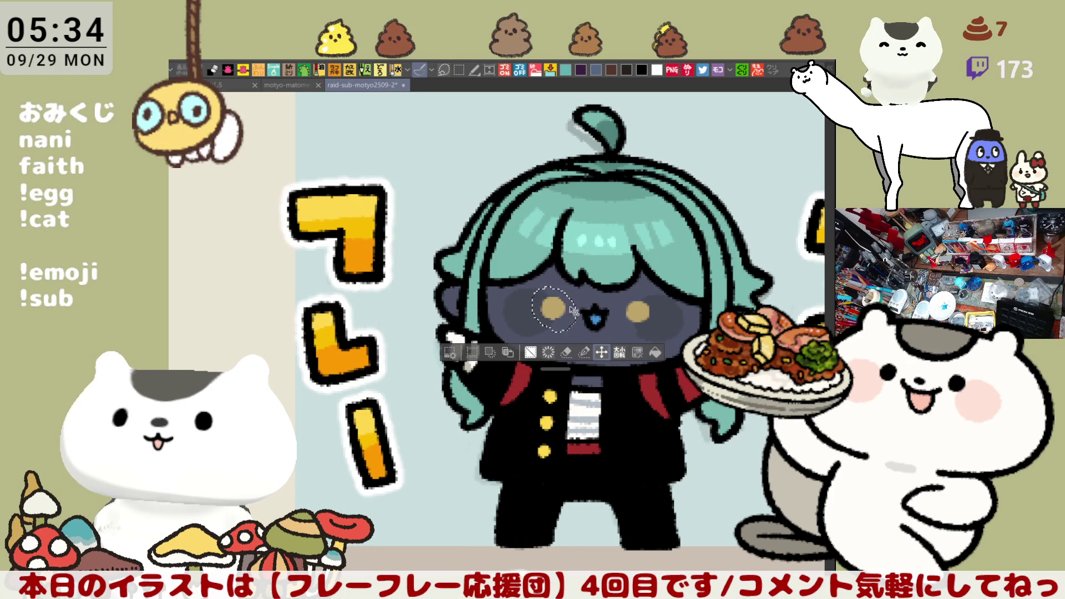
pyautogui.hotkey('ctrl', 'd')
pyautogui.moveTo(644, 326)
pyautogui.mouseDown()
pyautogui.moveTo(625, 315)
pyautogui.moveTo(648, 331)
pyautogui.mouseUp()
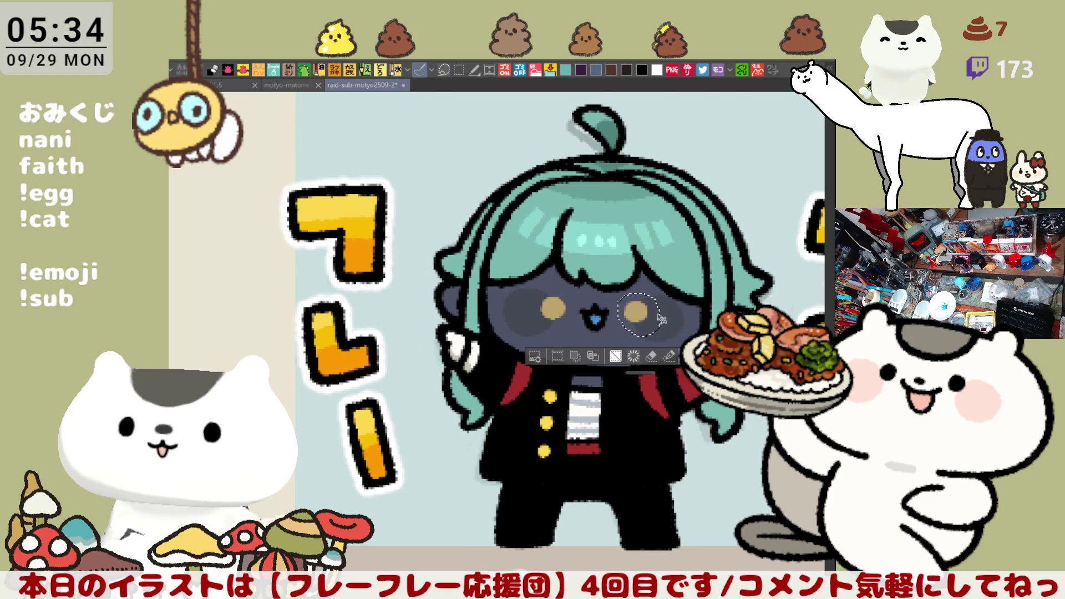
pyautogui.hotkey('ctrl', 'd')
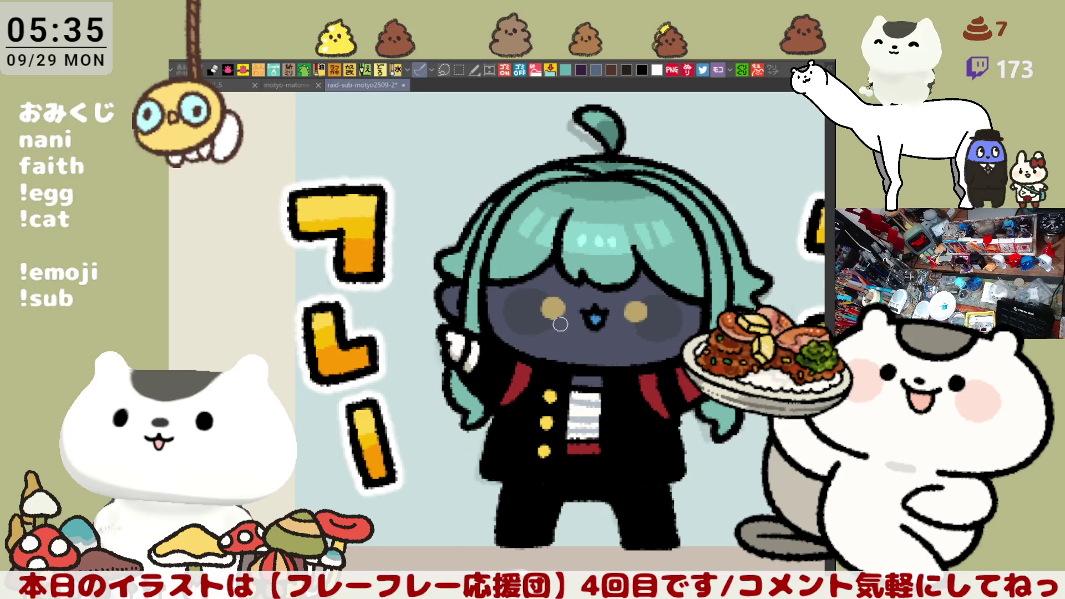
pyautogui.moveTo(581, 314); pyautogui.dragTo(657, 259)
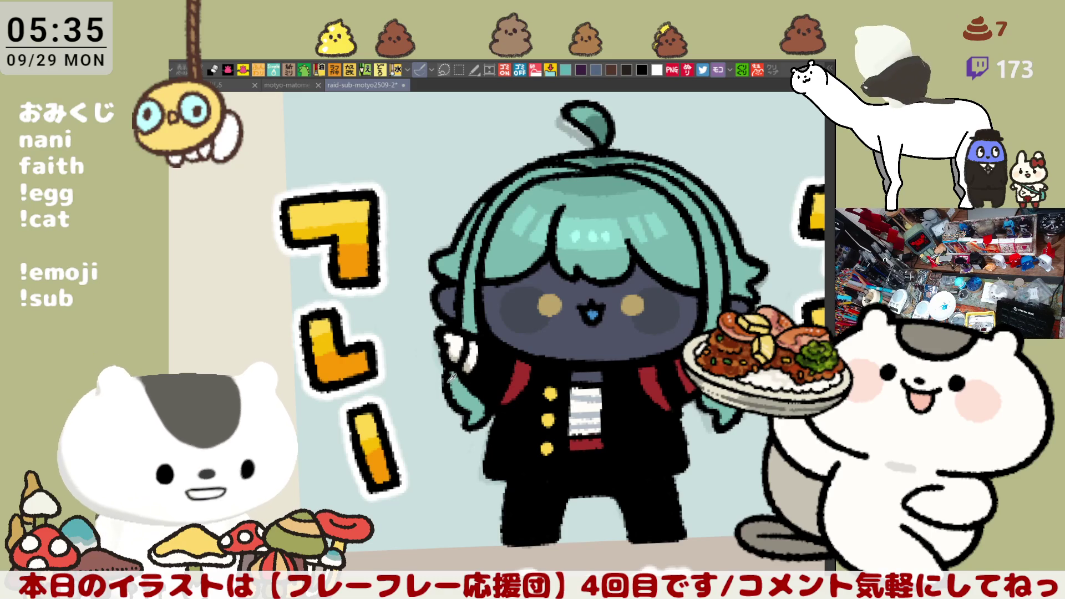
# - Redraw the green-haired figure's arms spread outward, with the canvas rotation reset to level
pyautogui.hotkey('ctrl', '0')
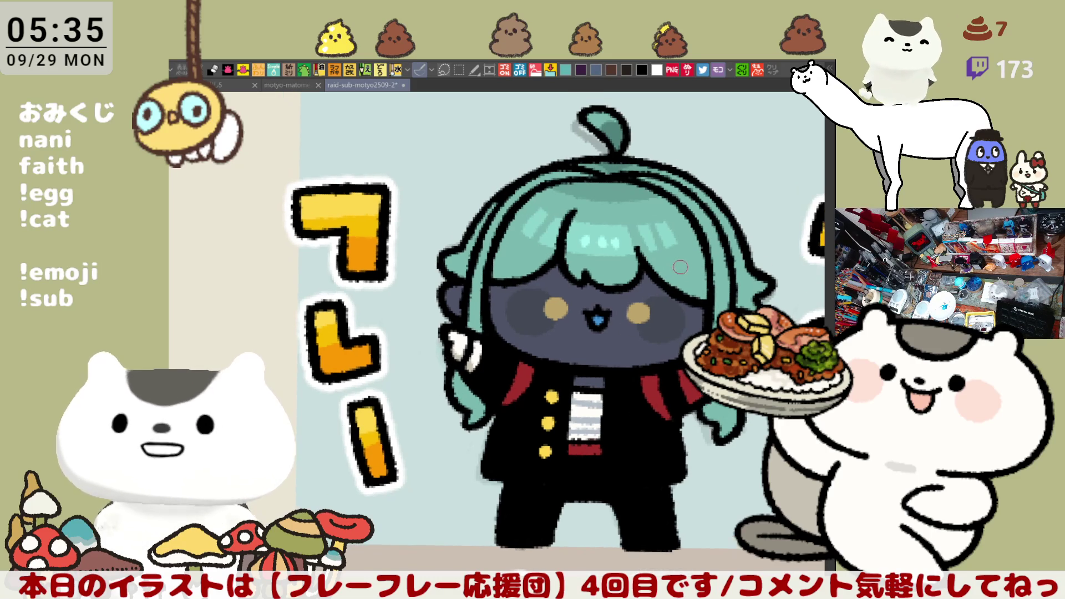
pyautogui.moveTo(756, 295); pyautogui.dragTo(735, 232)
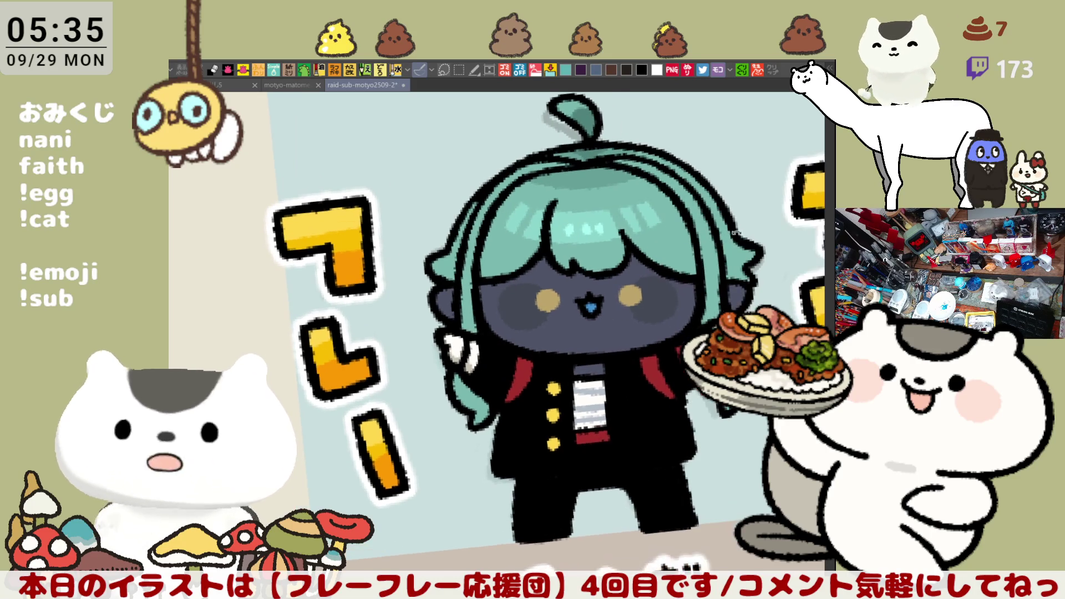
pyautogui.hotkey('ctrl', '0')
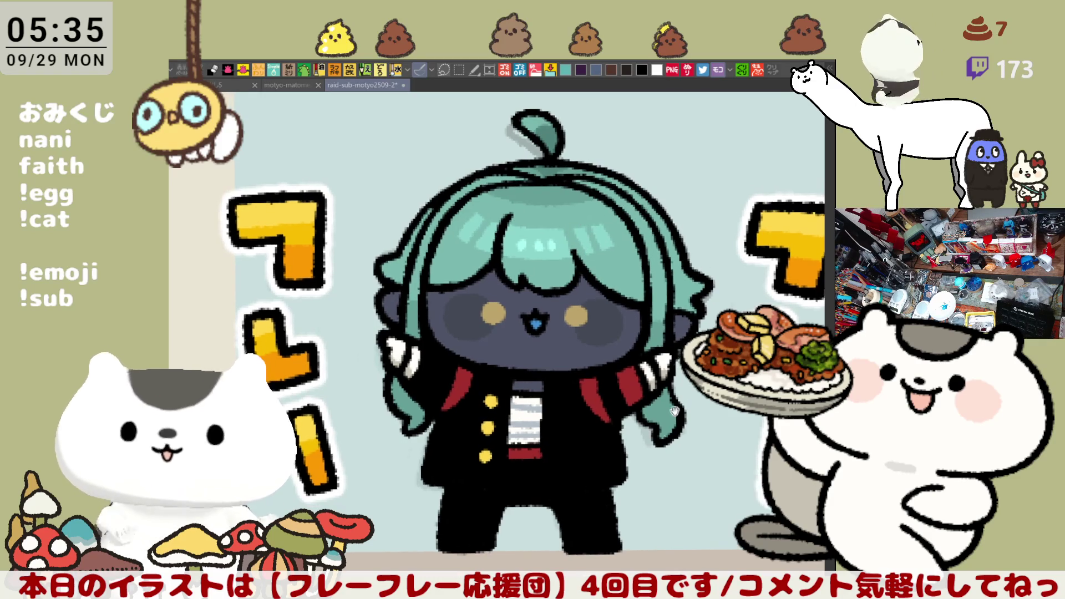
pyautogui.moveTo(652, 435); pyautogui.dragTo(611, 377)
# - Zoom out, pan across the grid, and zoom in under a second-row grey placeholder figure
pyautogui.scroll(-5, 610, 378)
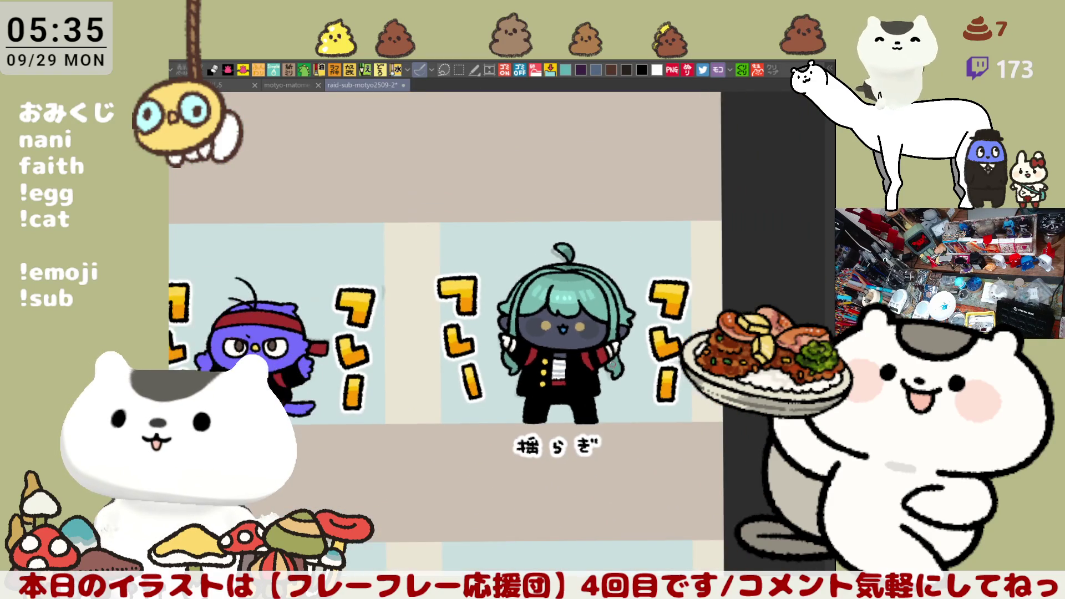
pyautogui.scroll(-2, 607, 359)
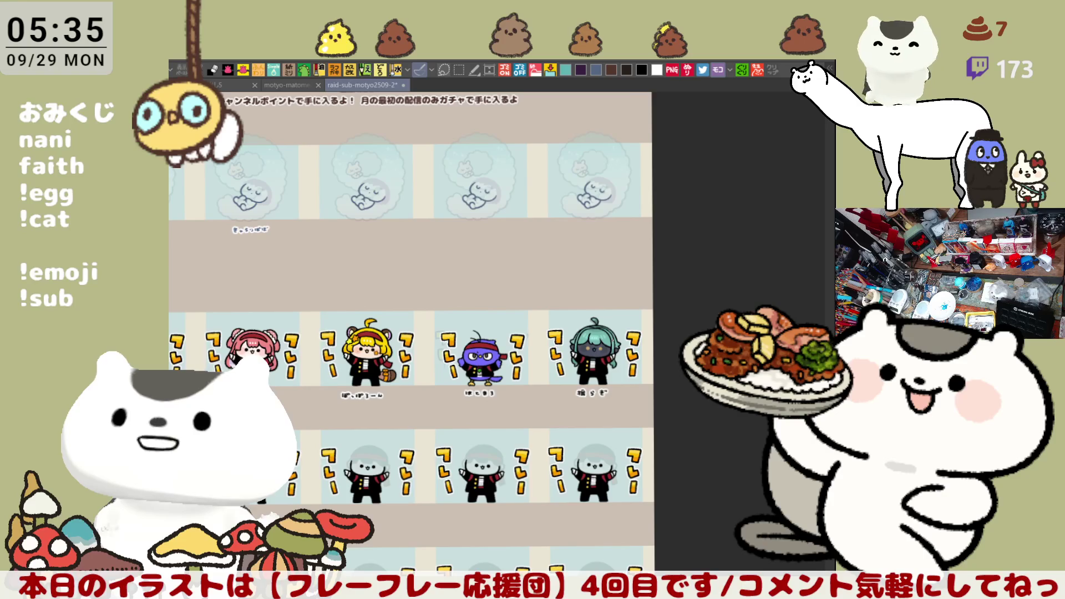
pyautogui.moveTo(431, 472)
pyautogui.mouseDown()
pyautogui.moveTo(591, 380)
pyautogui.moveTo(607, 391)
pyautogui.mouseUp()
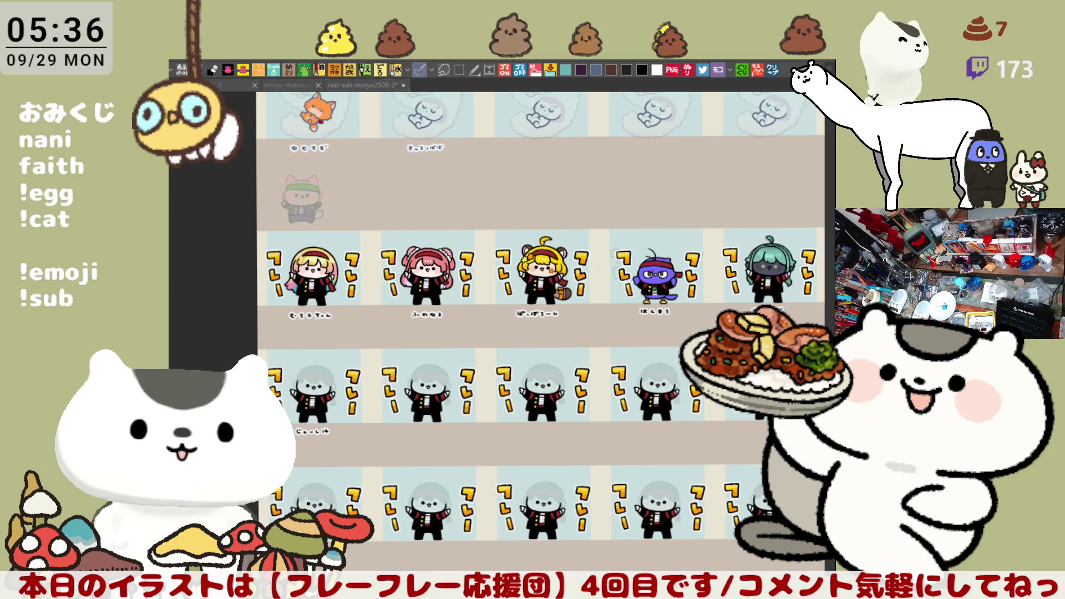
pyautogui.scroll(1, 361, 446)
pyautogui.scroll(3, 412, 510)
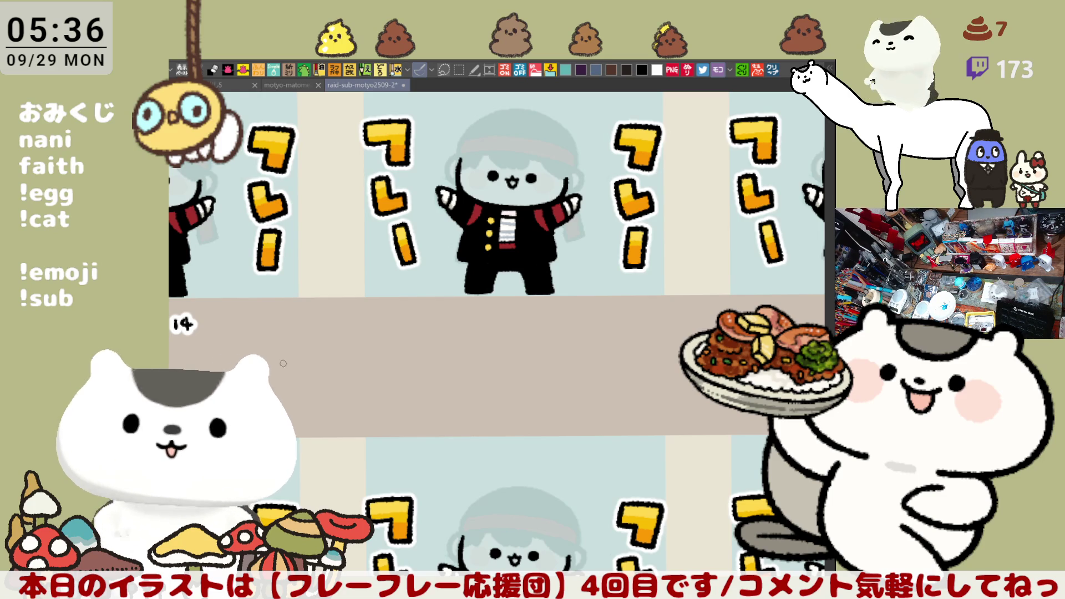
pyautogui.moveTo(486, 405); pyautogui.dragTo(425, 376)
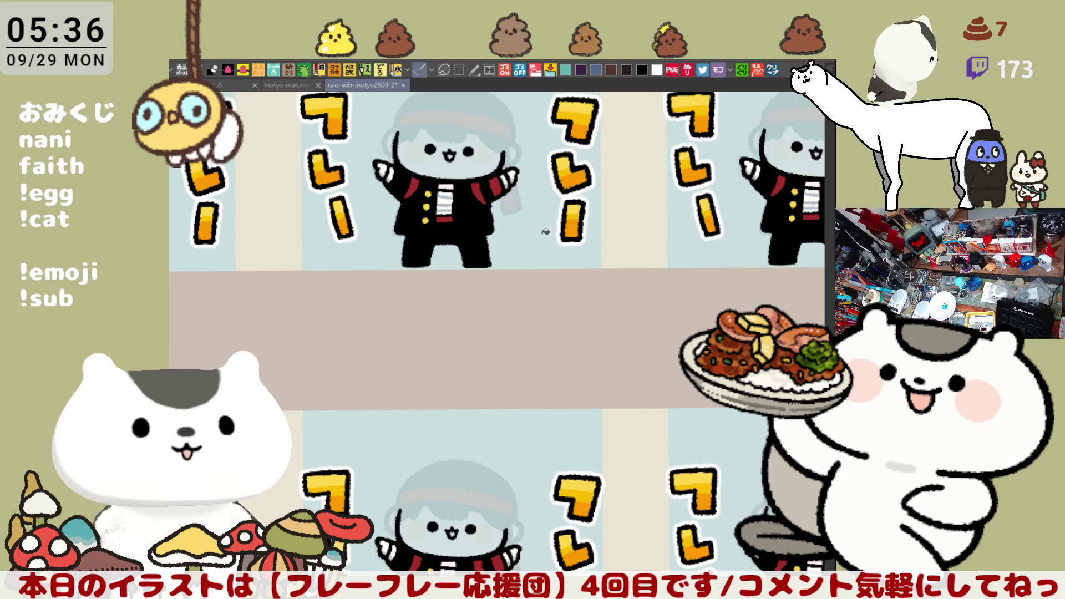
pyautogui.moveTo(547, 231); pyautogui.dragTo(601, 207)
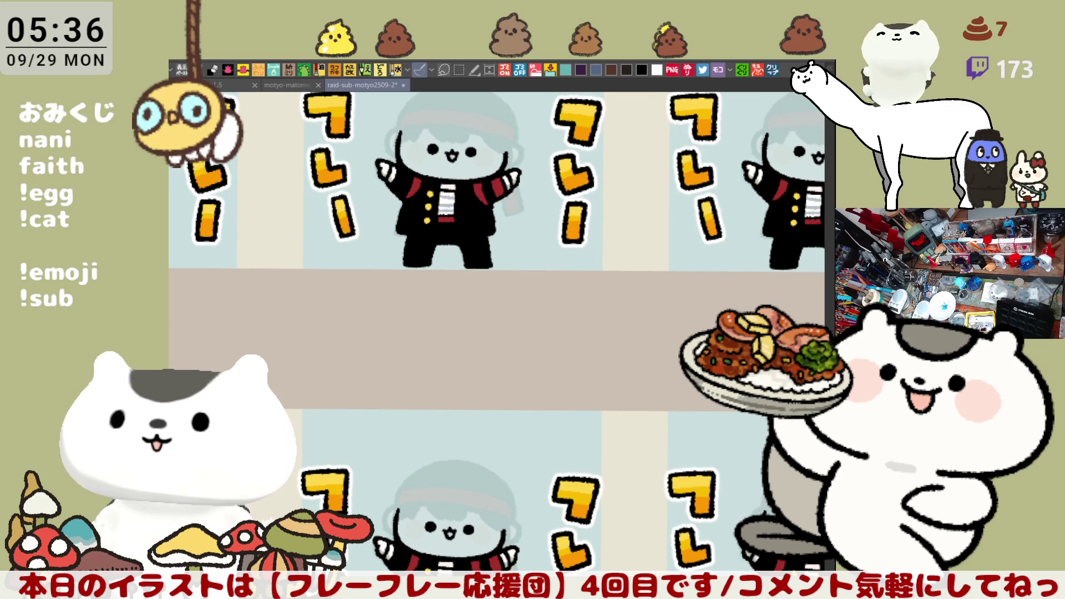
pyautogui.moveTo(559, 315); pyautogui.dragTo(613, 354)
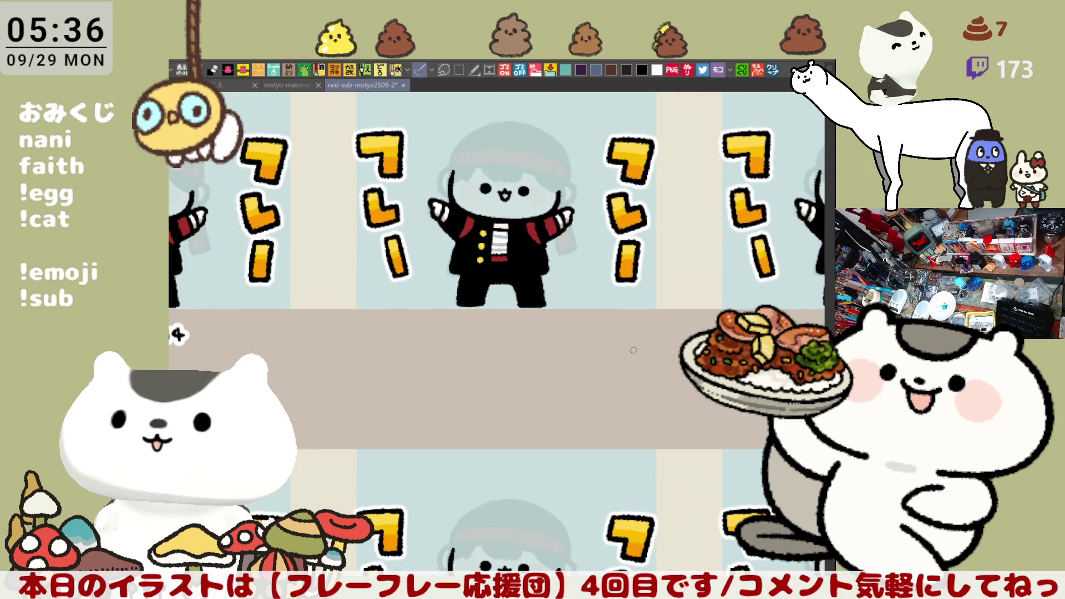
pyautogui.scroll(4, 634, 350)
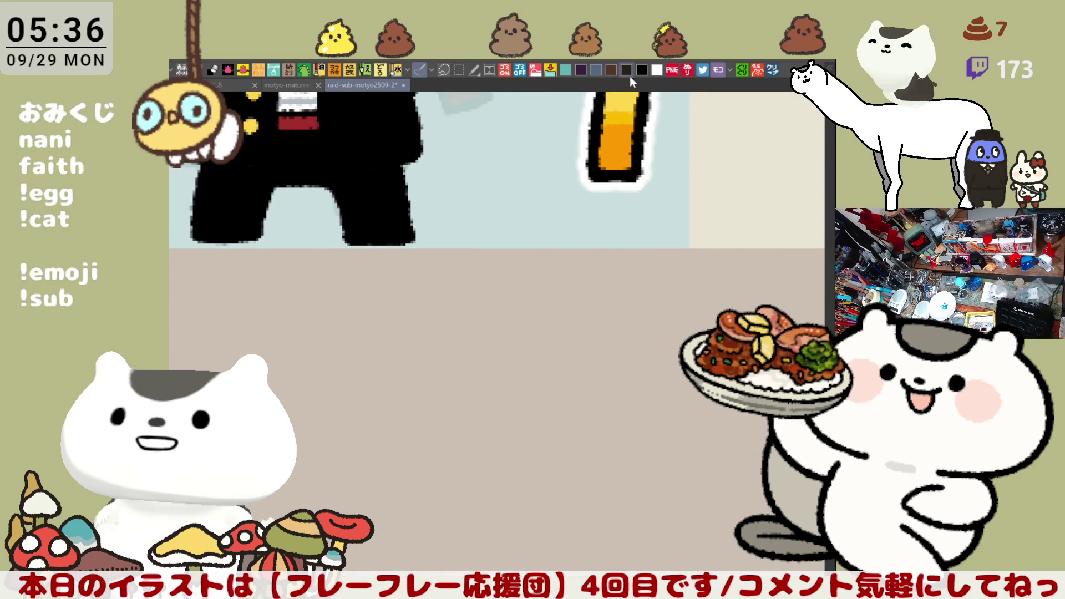
# - Start hand-lettering a name under the next placeholder figure, redoing the second character
pyautogui.moveTo(193, 302)
pyautogui.mouseDown()
pyautogui.moveTo(487, 279)
pyautogui.moveTo(513, 284)
pyautogui.moveTo(491, 304)
pyautogui.moveTo(517, 280)
pyautogui.moveTo(487, 302)
pyautogui.moveTo(528, 290)
pyautogui.moveTo(514, 302)
pyautogui.mouseUp()
pyautogui.hotkey('ctrl', 'z')
pyautogui.hotkey('ctrl', 'z')
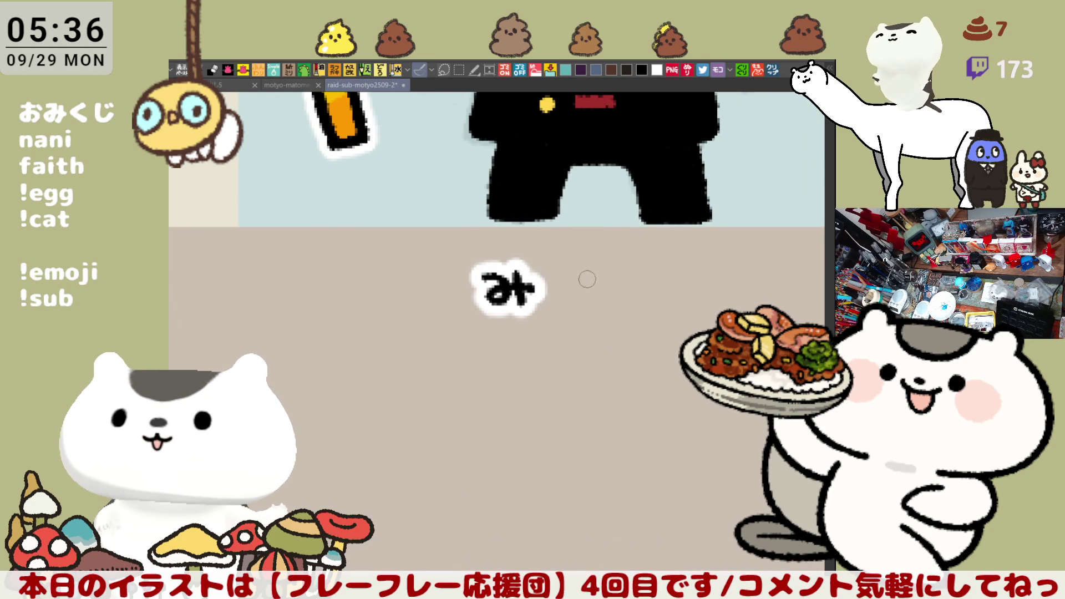
pyautogui.moveTo(572, 278); pyautogui.dragTo(611, 293)
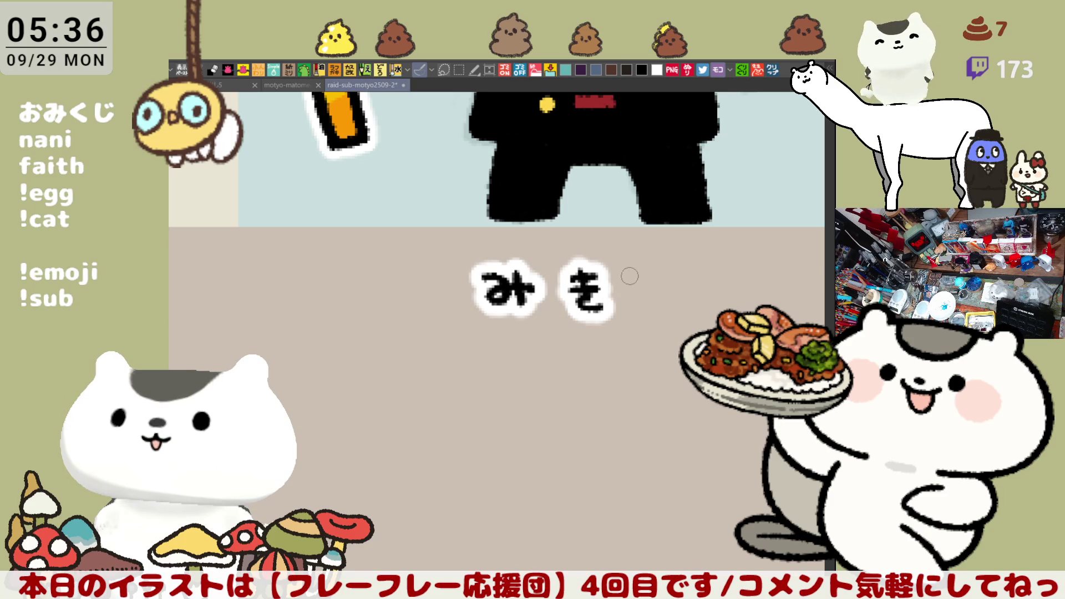
pyautogui.hotkey('ctrl', 'z')
pyautogui.hotkey('ctrl', 'z')
pyautogui.moveTo(580, 260)
pyautogui.mouseDown()
pyautogui.moveTo(580, 302)
pyautogui.moveTo(675, 281)
pyautogui.moveTo(659, 305)
pyautogui.mouseUp()
pyautogui.hotkey('ctrl', 'z')
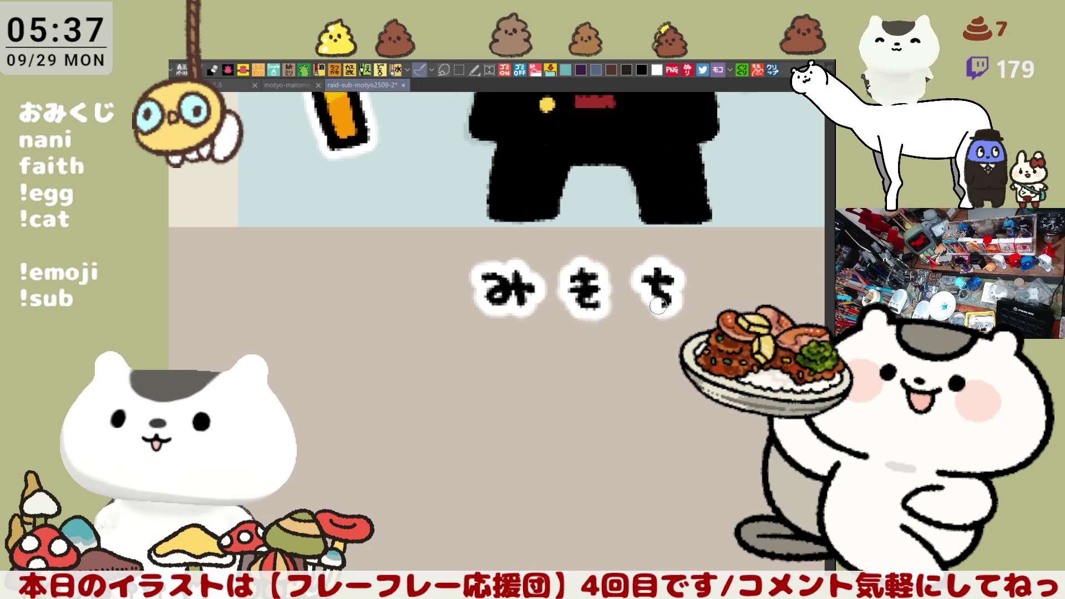
# - Letter the name's remaining characters, redrawing misdrawn ones, then zoom out
pyautogui.moveTo(763, 330)
pyautogui.mouseDown()
pyautogui.moveTo(505, 339)
pyautogui.moveTo(356, 379)
pyautogui.moveTo(361, 365)
pyautogui.moveTo(505, 316)
pyautogui.moveTo(509, 288)
pyautogui.moveTo(567, 316)
pyautogui.moveTo(553, 313)
pyautogui.mouseUp()
pyautogui.hotkey('ctrl', 'z')
pyautogui.hotkey('ctrl', 'z')
pyautogui.moveTo(567, 289)
pyautogui.mouseDown()
pyautogui.moveTo(556, 300)
pyautogui.moveTo(571, 319)
pyautogui.moveTo(556, 300)
pyautogui.moveTo(571, 319)
pyautogui.moveTo(605, 304)
pyautogui.moveTo(605, 317)
pyautogui.mouseUp()
pyautogui.hotkey('ctrl', 'z')
pyautogui.hotkey('ctrl', 'z')
pyautogui.hotkey('ctrl', 'z')
pyautogui.click(602, 286)
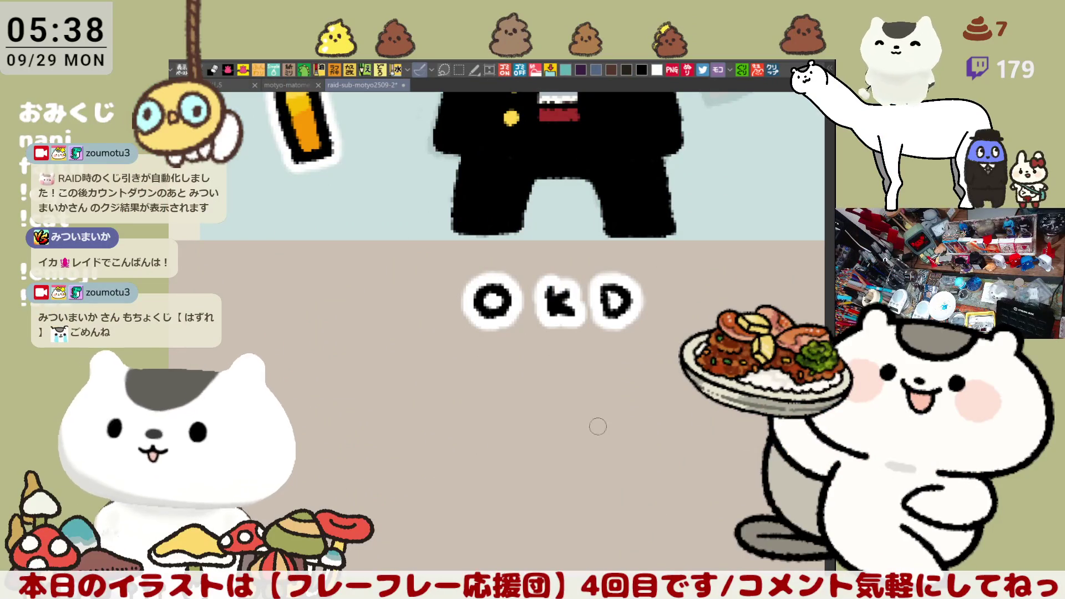
pyautogui.moveTo(553, 397); pyautogui.dragTo(585, 400)
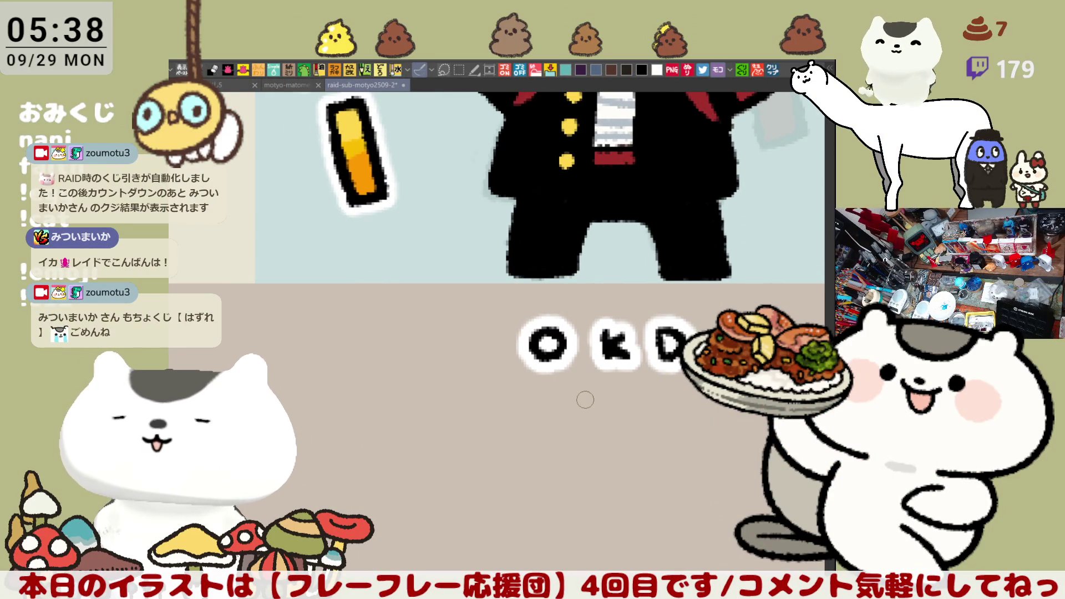
pyautogui.scroll(-8, 585, 400)
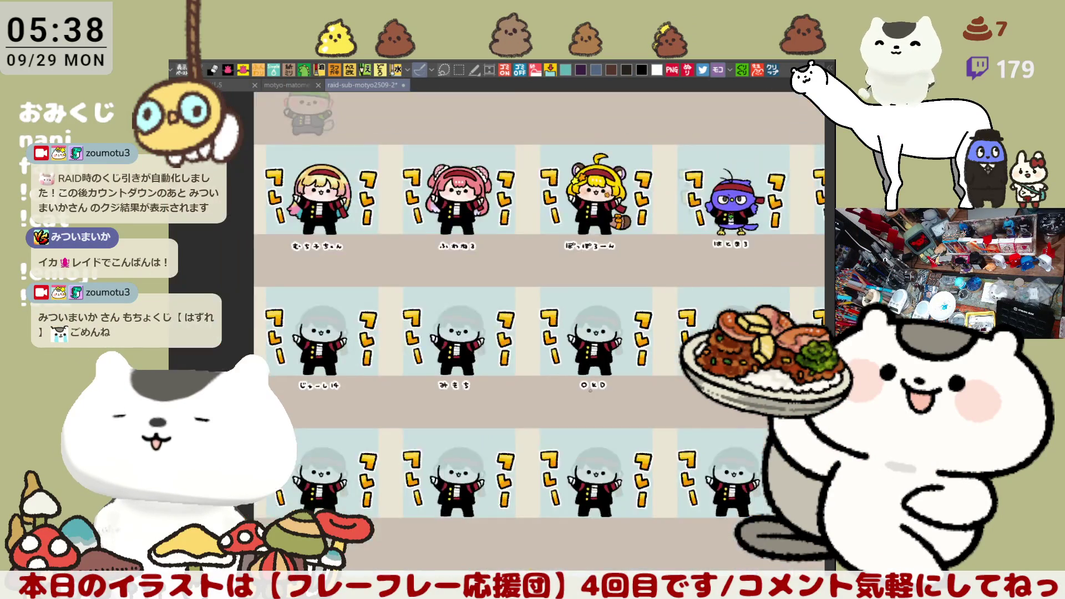
pyautogui.scroll(-2, 590, 390)
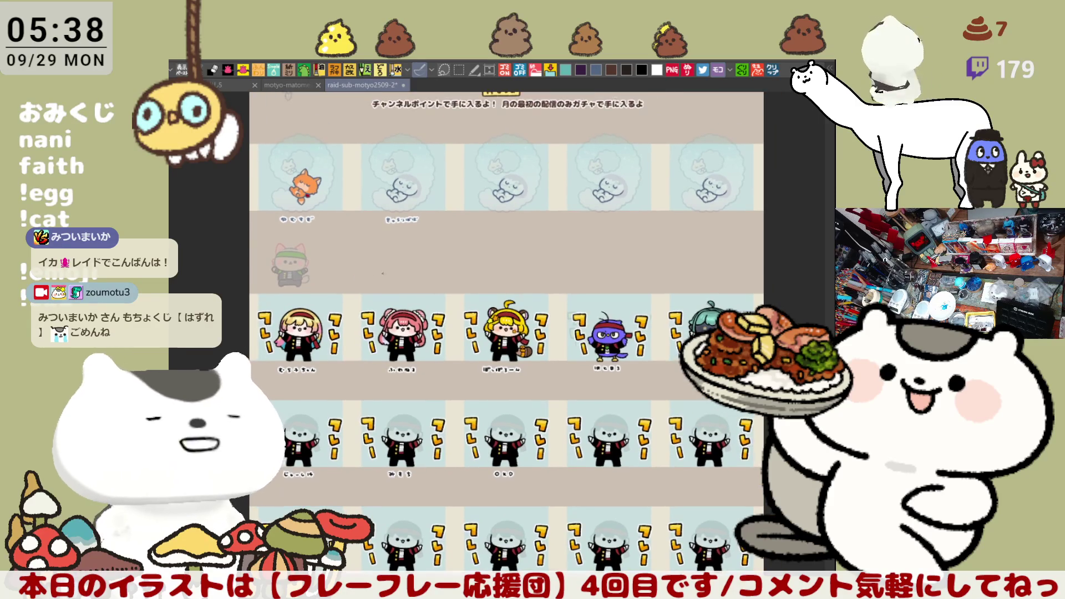
pyautogui.scroll(2, 483, 333)
pyautogui.scroll(2, 514, 348)
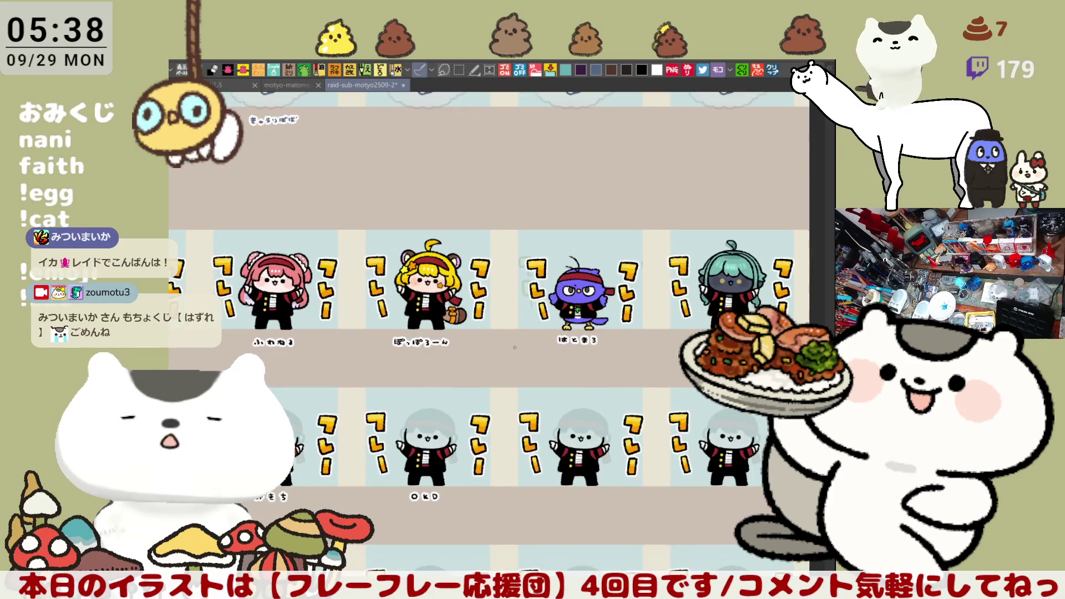
pyautogui.scroll(1, 515, 348)
pyautogui.moveTo(515, 347); pyautogui.dragTo(526, 269)
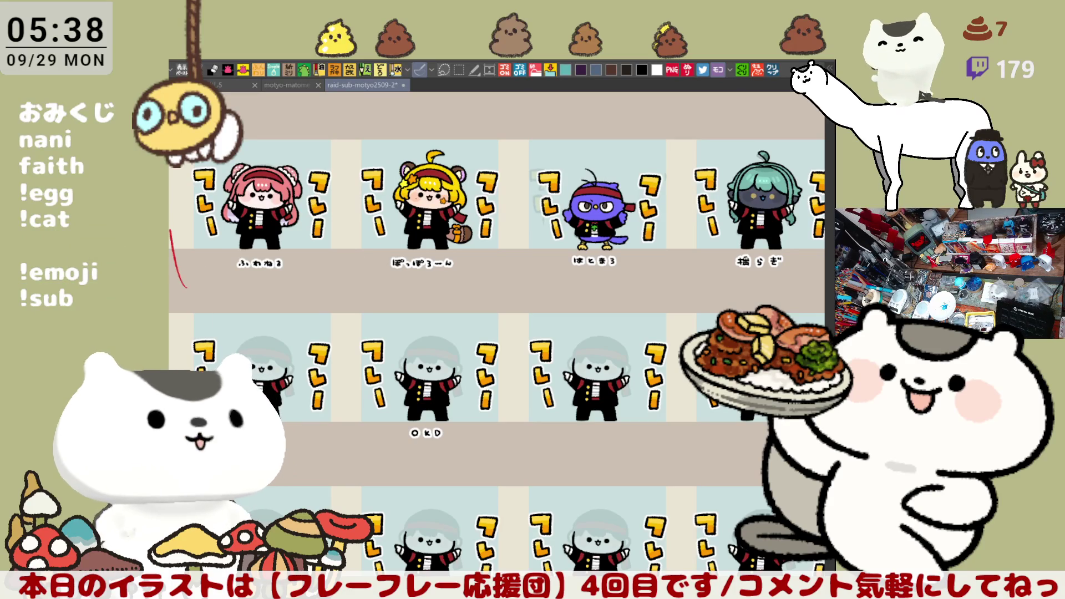
pyautogui.moveTo(735, 276); pyautogui.dragTo(325, 307)
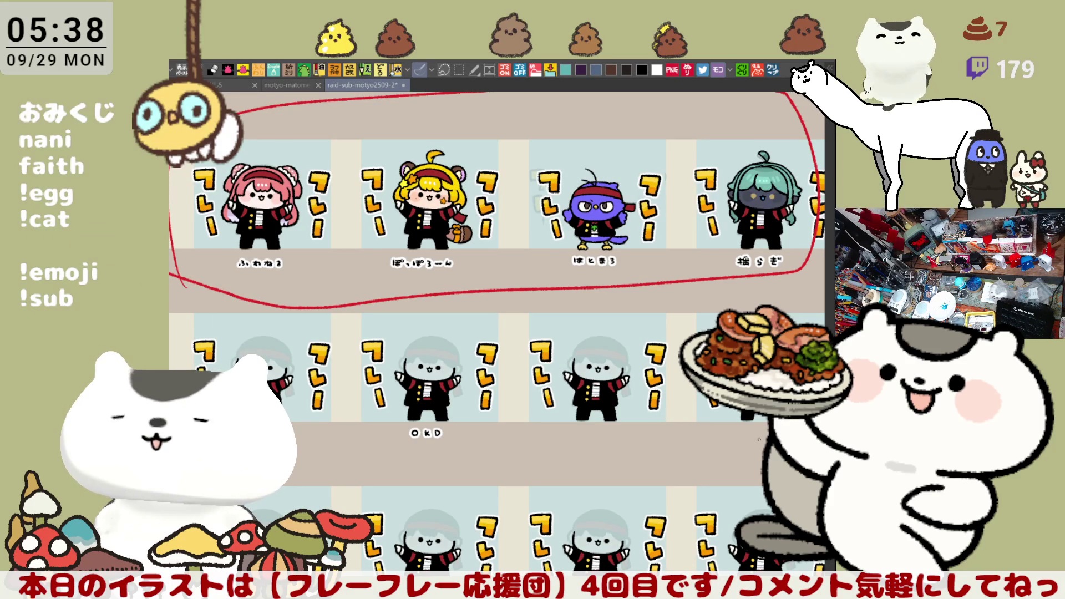
pyautogui.hotkey('ctrl', 'z')
pyautogui.scroll(-3, 584, 365)
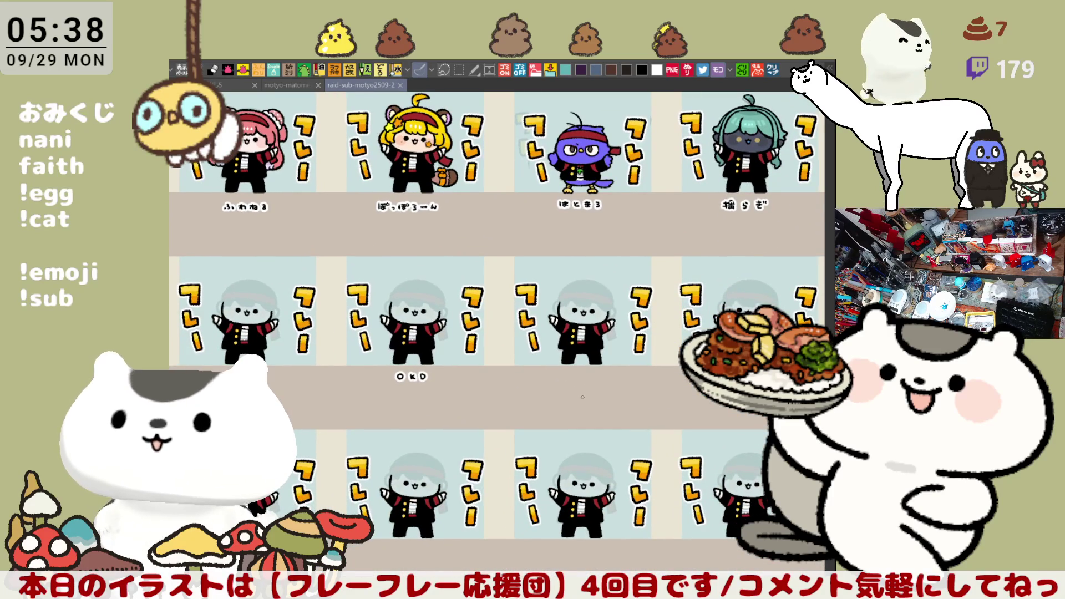
pyautogui.moveTo(547, 373)
pyautogui.mouseDown()
pyautogui.moveTo(647, 515)
pyautogui.moveTo(766, 596)
pyautogui.moveTo(771, 555)
pyautogui.mouseUp()
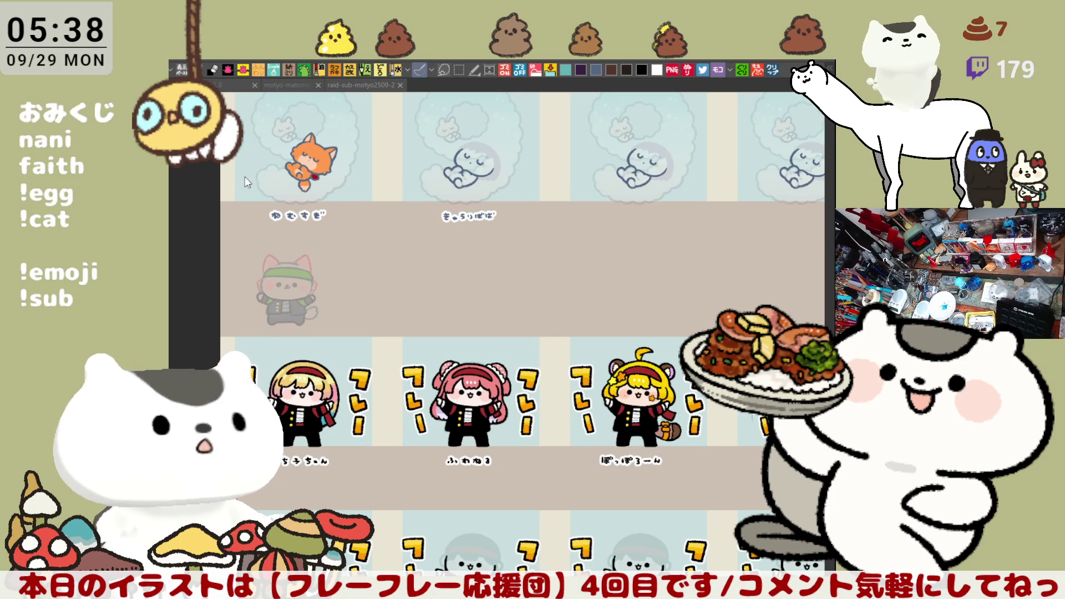
pyautogui.moveTo(667, 262); pyautogui.dragTo(561, 310)
pyautogui.scroll(5, 562, 309)
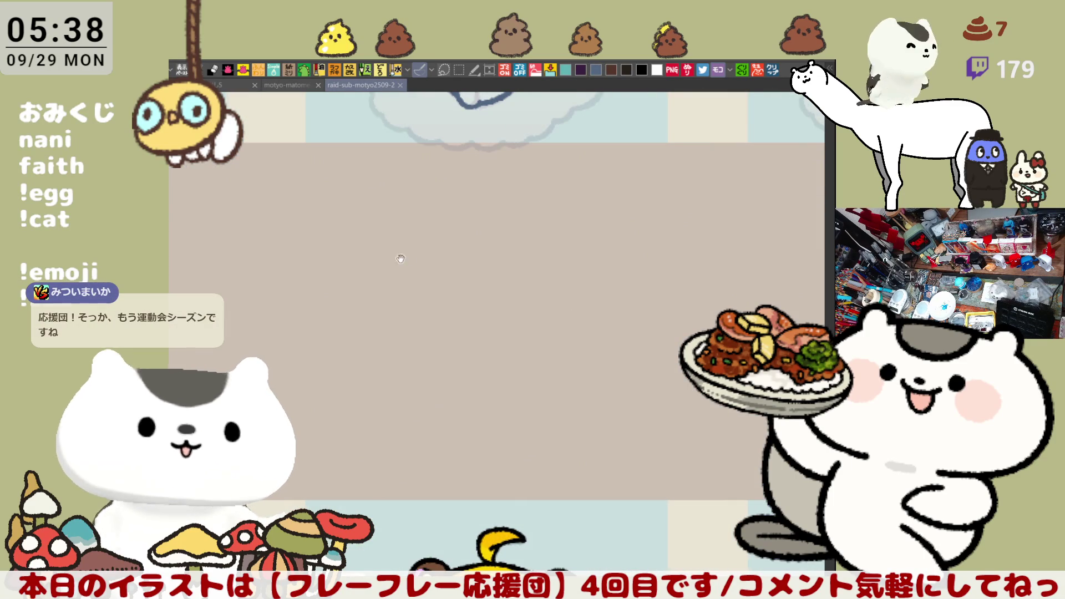
# - Finish the viewer's name label under the top-row tile, then zoom out to more rows
pyautogui.moveTo(400, 258); pyautogui.dragTo(429, 261)
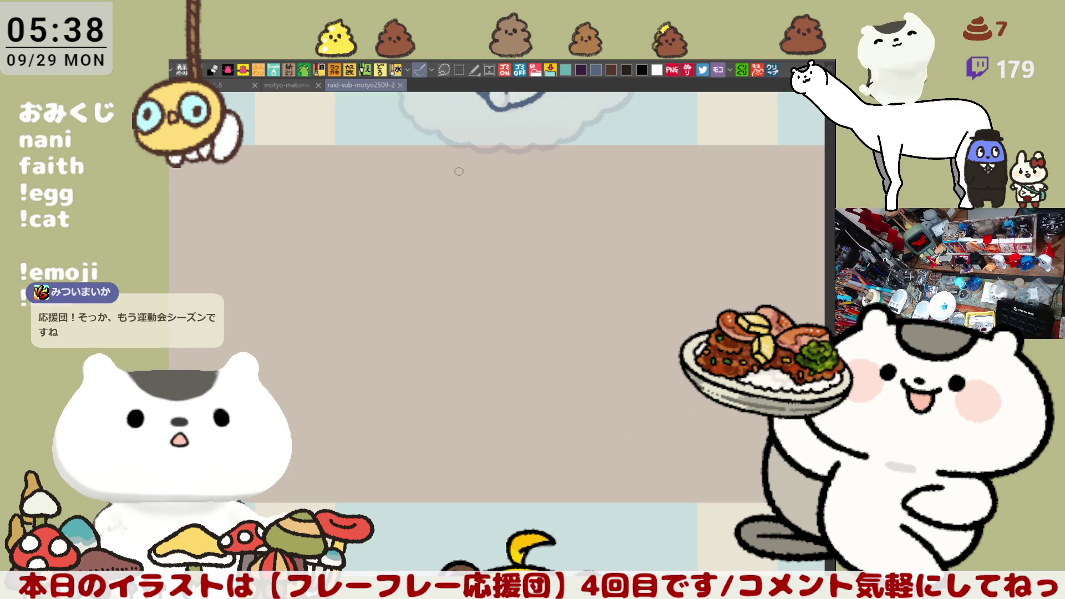
pyautogui.scroll(2, 459, 171)
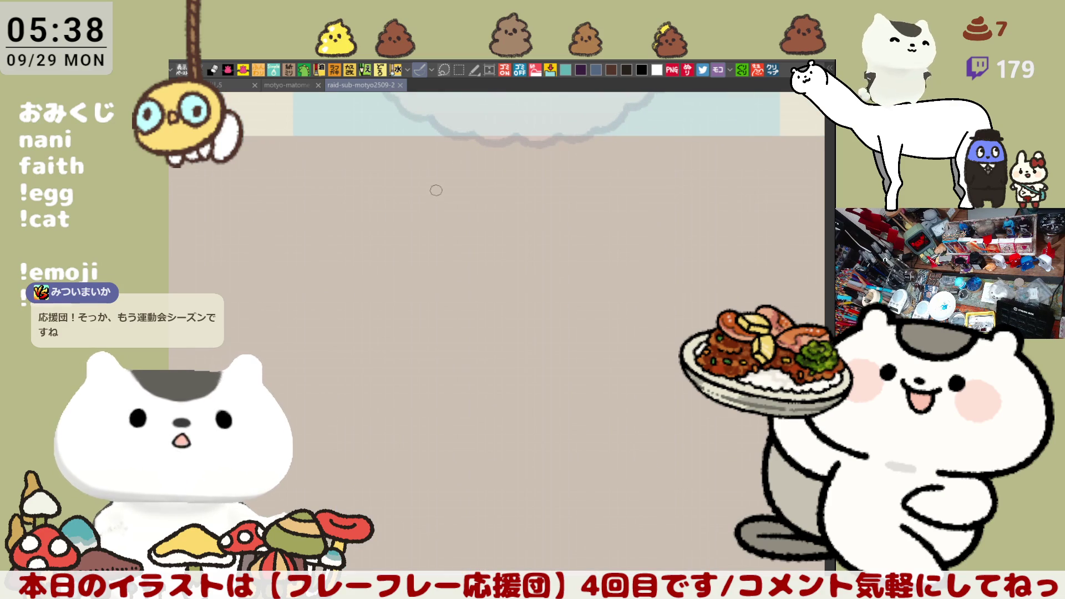
pyautogui.moveTo(418, 183)
pyautogui.mouseDown()
pyautogui.moveTo(472, 177)
pyautogui.moveTo(472, 195)
pyautogui.moveTo(481, 180)
pyautogui.moveTo(480, 205)
pyautogui.moveTo(514, 185)
pyautogui.moveTo(525, 194)
pyautogui.moveTo(557, 181)
pyautogui.mouseUp()
pyautogui.hotkey('ctrl', 'z')
pyautogui.hotkey('ctrl', 'z')
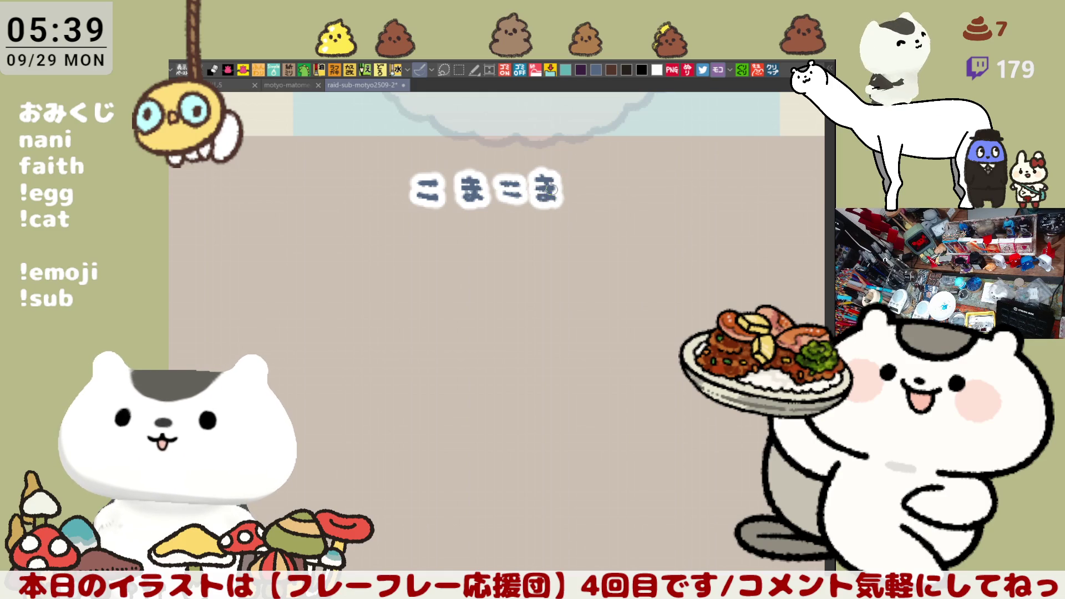
pyautogui.moveTo(600, 182)
pyautogui.mouseDown()
pyautogui.moveTo(627, 176)
pyautogui.moveTo(627, 197)
pyautogui.moveTo(626, 187)
pyautogui.mouseUp()
pyautogui.hotkey('ctrl', 'z')
pyautogui.hotkey('ctrl', 'z')
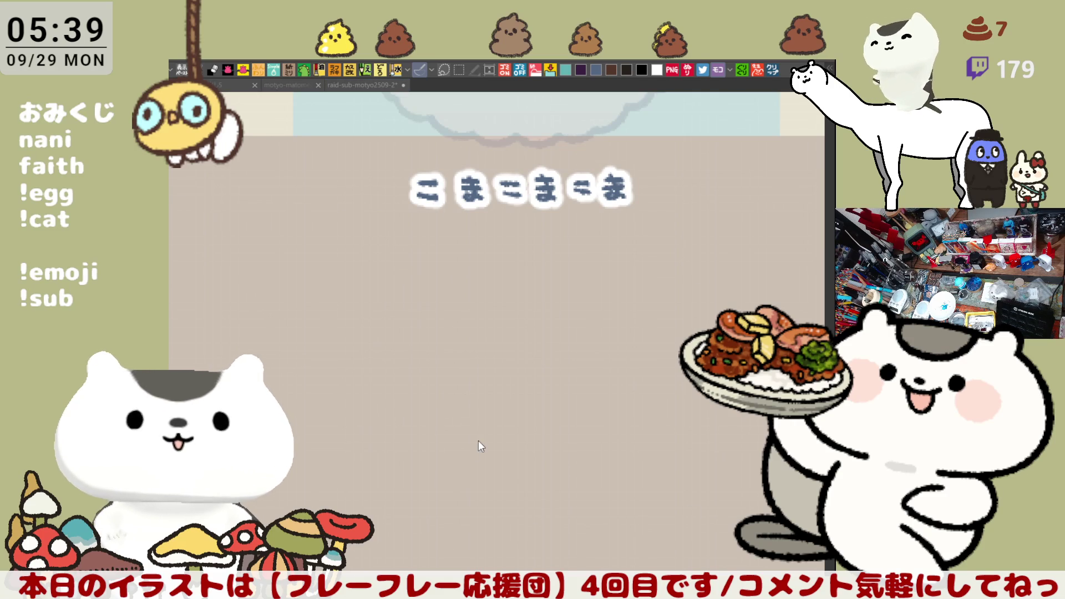
pyautogui.scroll(-5, 477, 436)
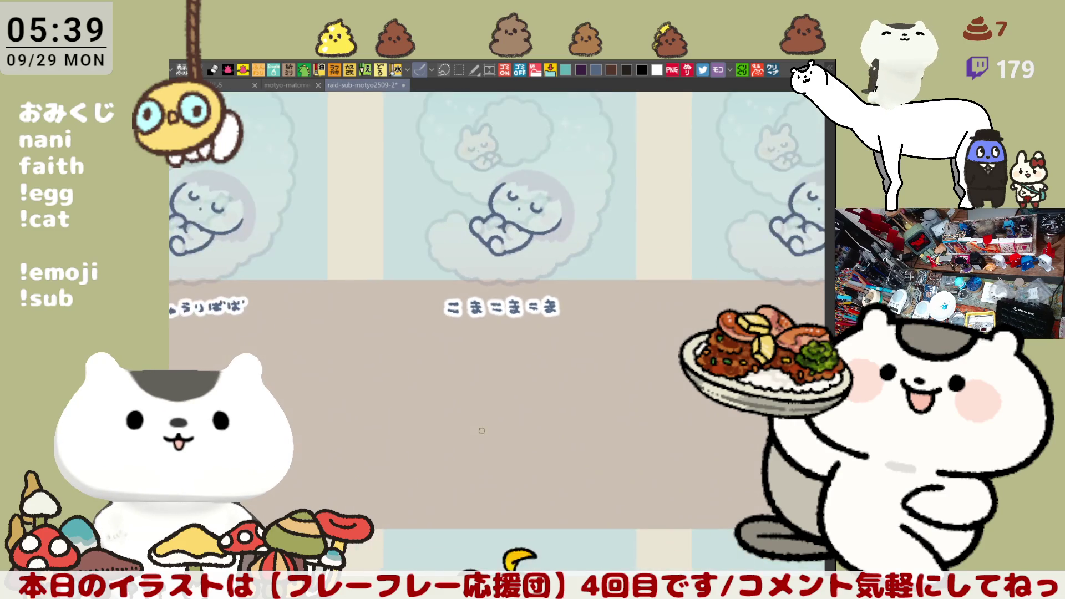
pyautogui.moveTo(484, 422); pyautogui.dragTo(511, 298)
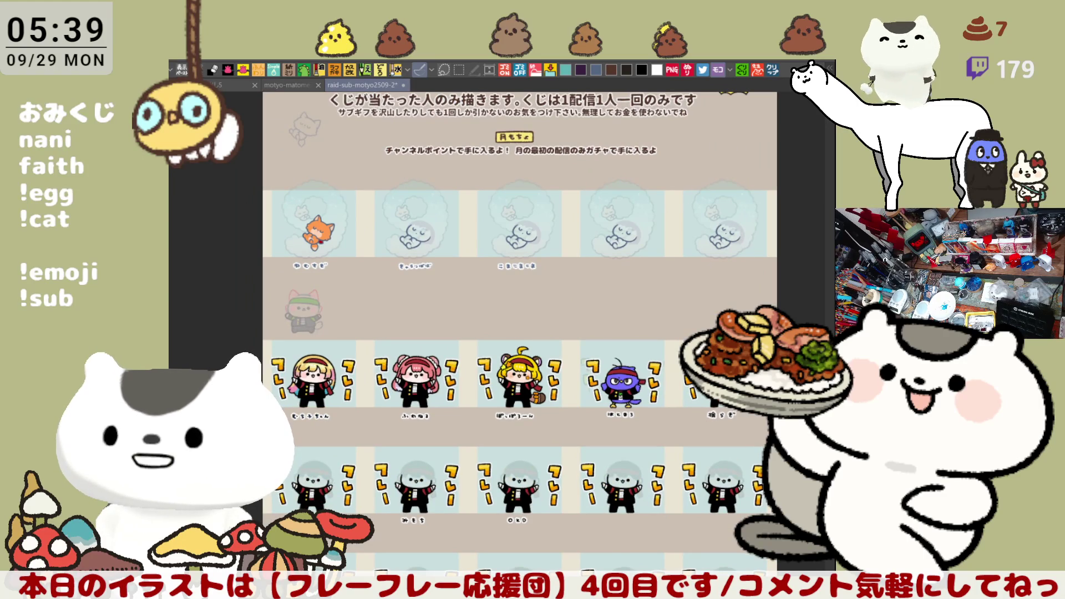
# - Hide the cheer figure layer, show the Halloween layer, and frame its top row of tiles
pyautogui.hotkey('ctrl', 'h')
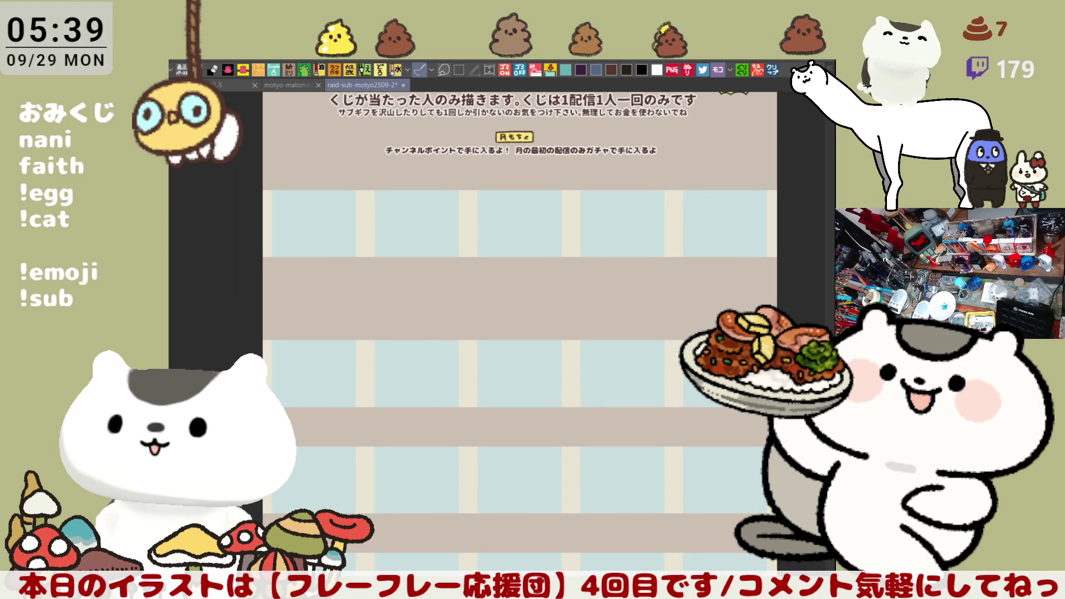
pyautogui.hotkey('ctrl', 'h')
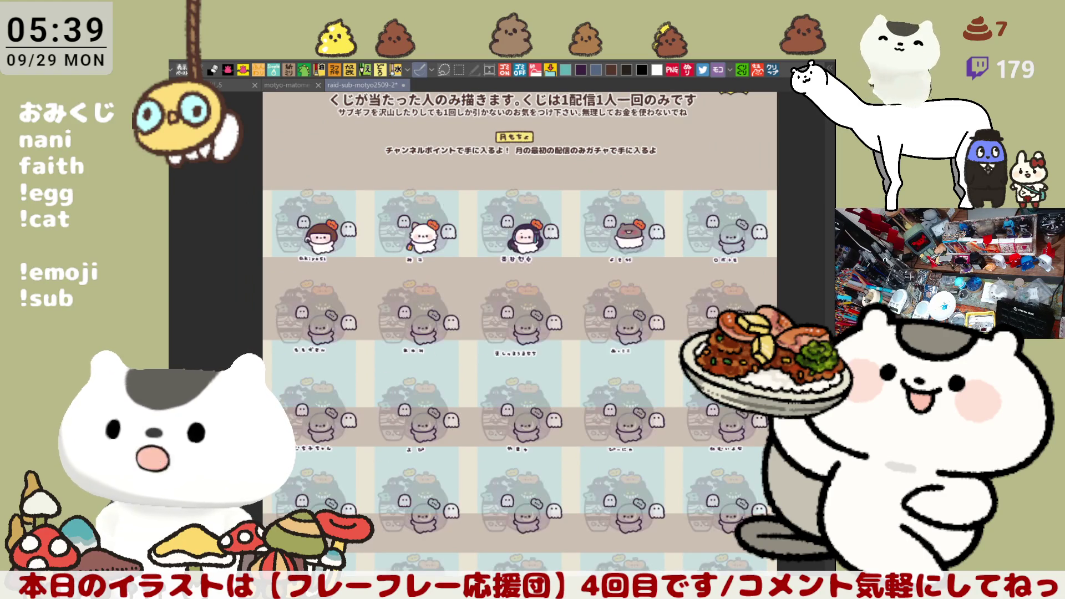
pyautogui.moveTo(499, 333); pyautogui.dragTo(530, 364)
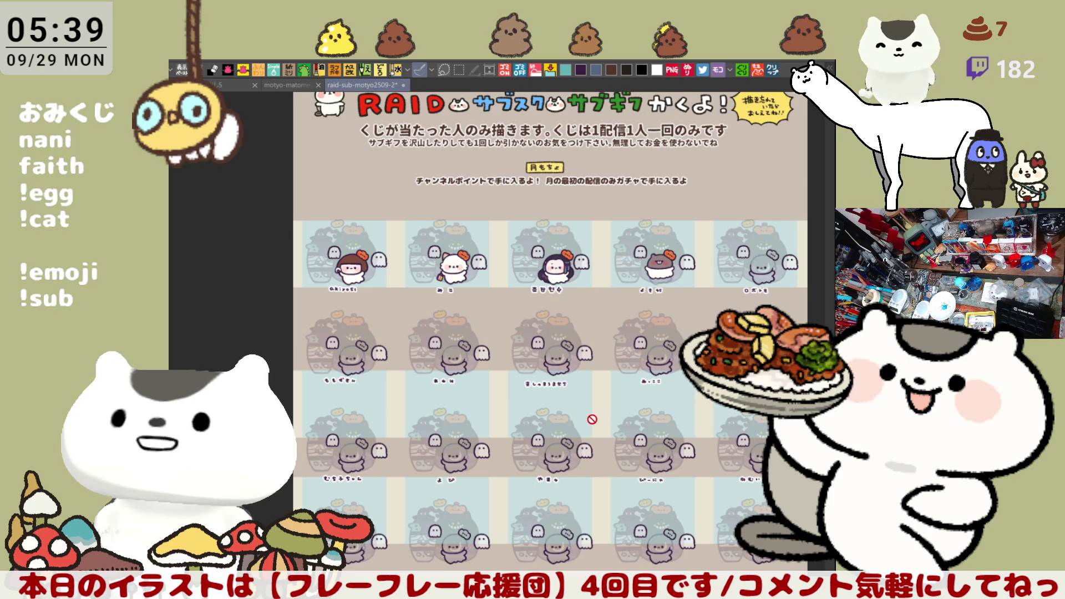
pyautogui.scroll(2, 592, 419)
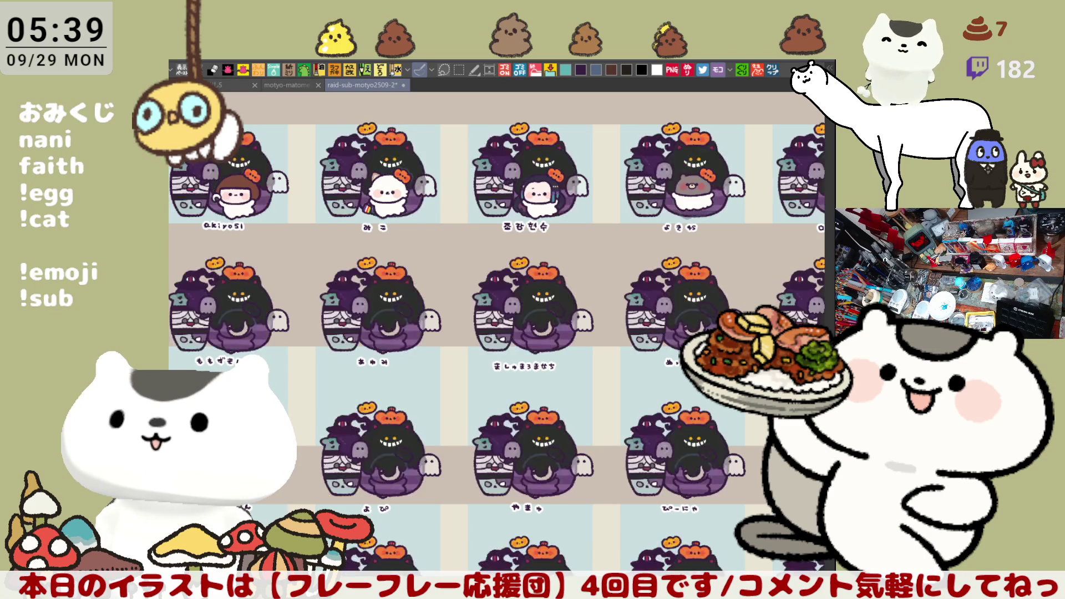
pyautogui.moveTo(647, 407); pyautogui.dragTo(676, 429)
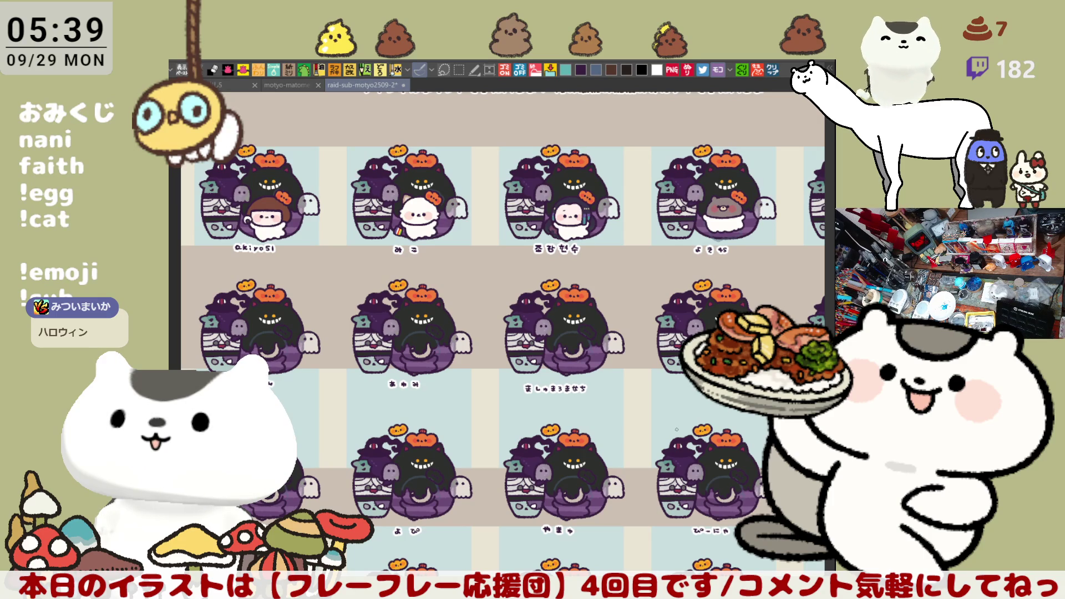
pyautogui.moveTo(676, 429); pyautogui.dragTo(676, 345)
pyautogui.scroll(2, 717, 456)
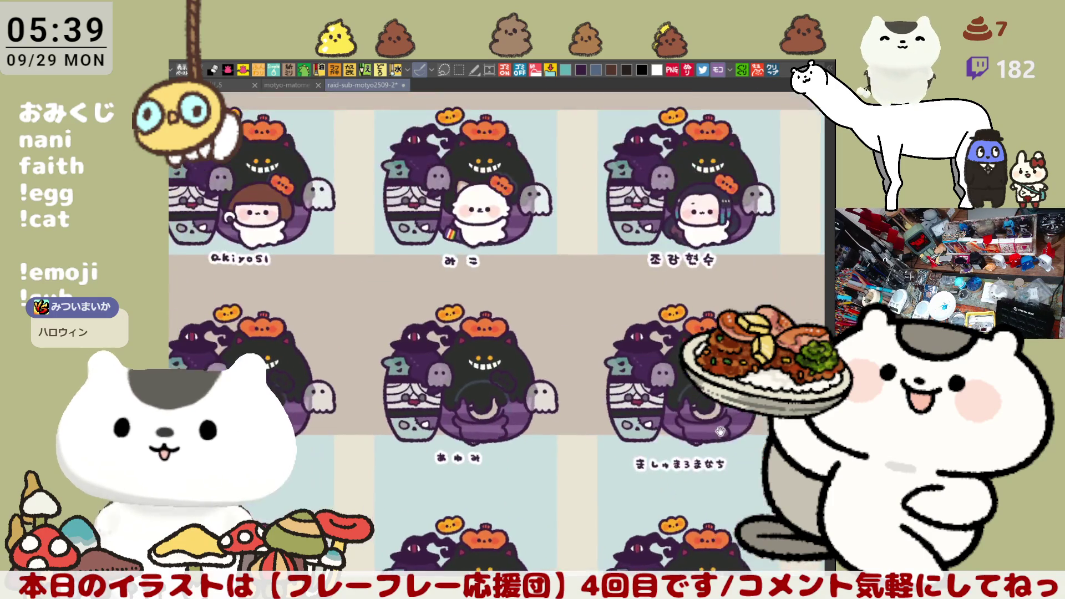
pyautogui.scroll(3, 566, 384)
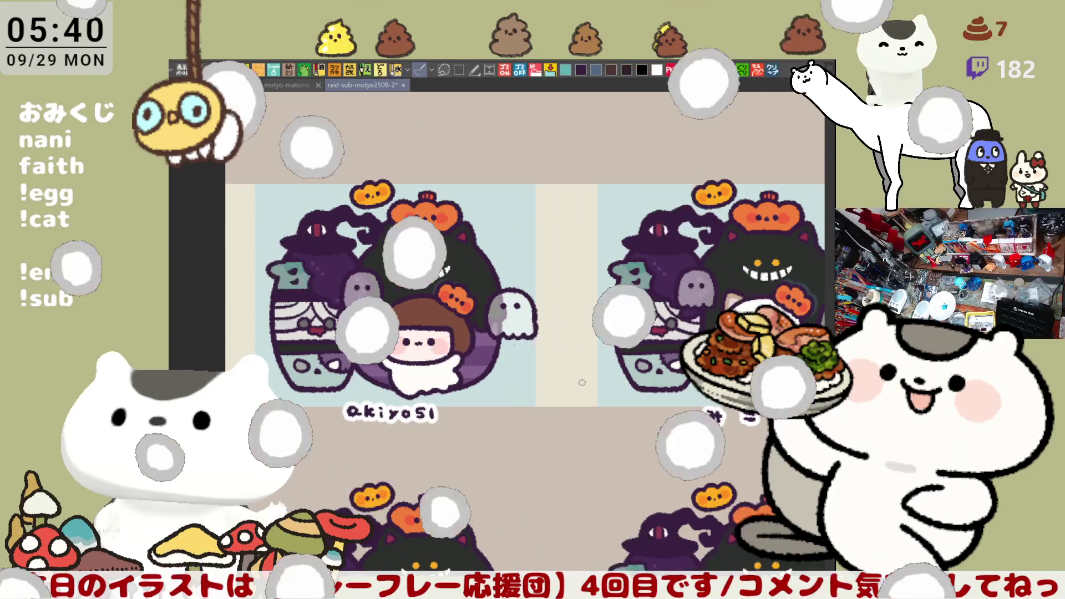
pyautogui.scroll(1, 582, 382)
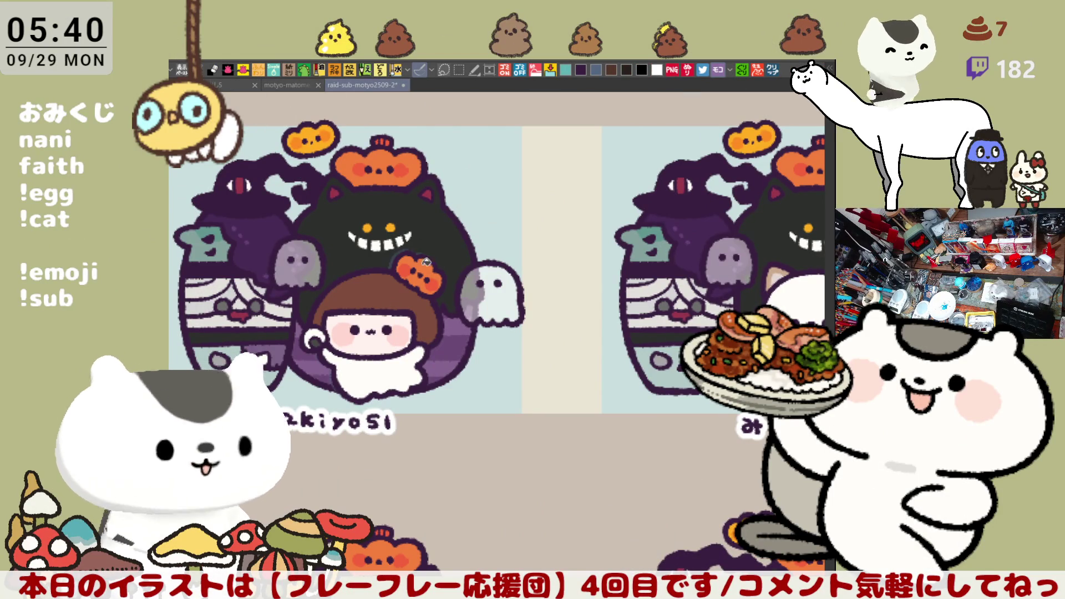
pyautogui.hscroll(4, 571, 311)
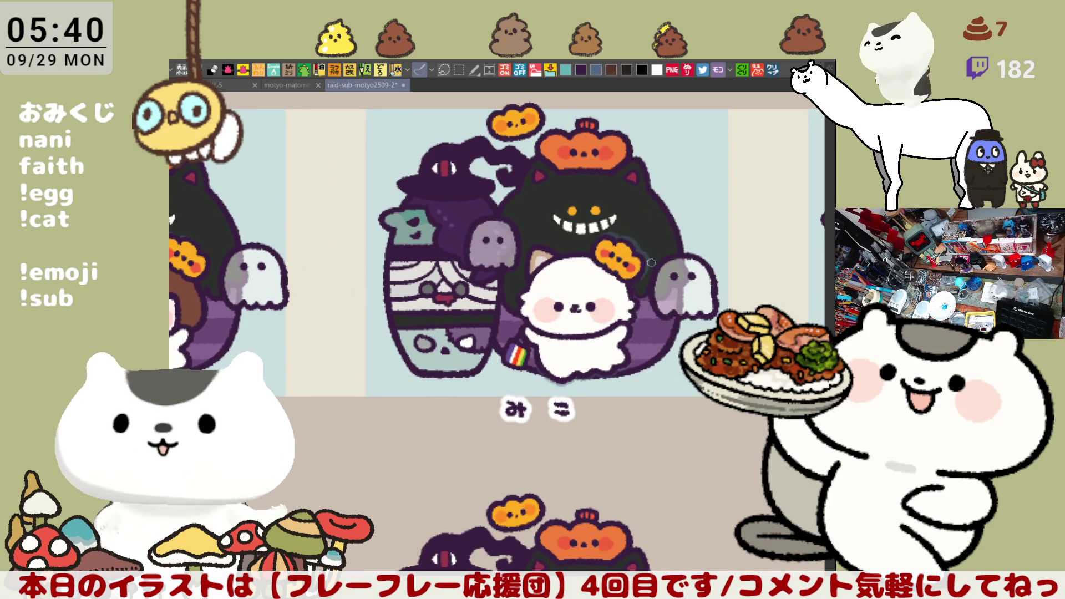
pyautogui.hscroll(8, 636, 240)
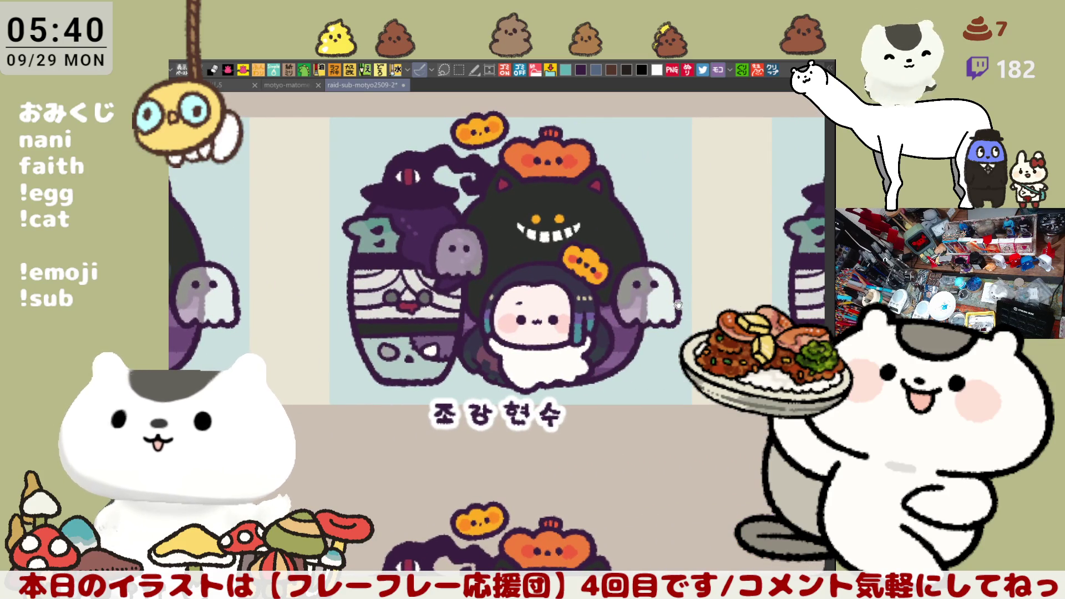
pyautogui.hscroll(5, 598, 252)
pyautogui.moveTo(562, 298); pyautogui.dragTo(577, 316)
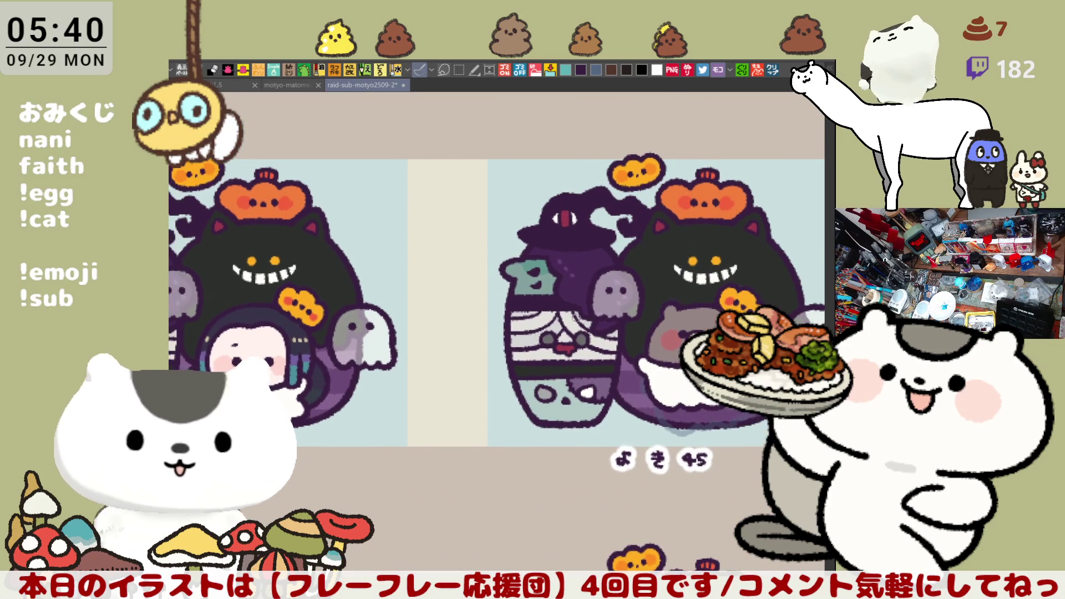
pyautogui.scroll(3, 519, 376)
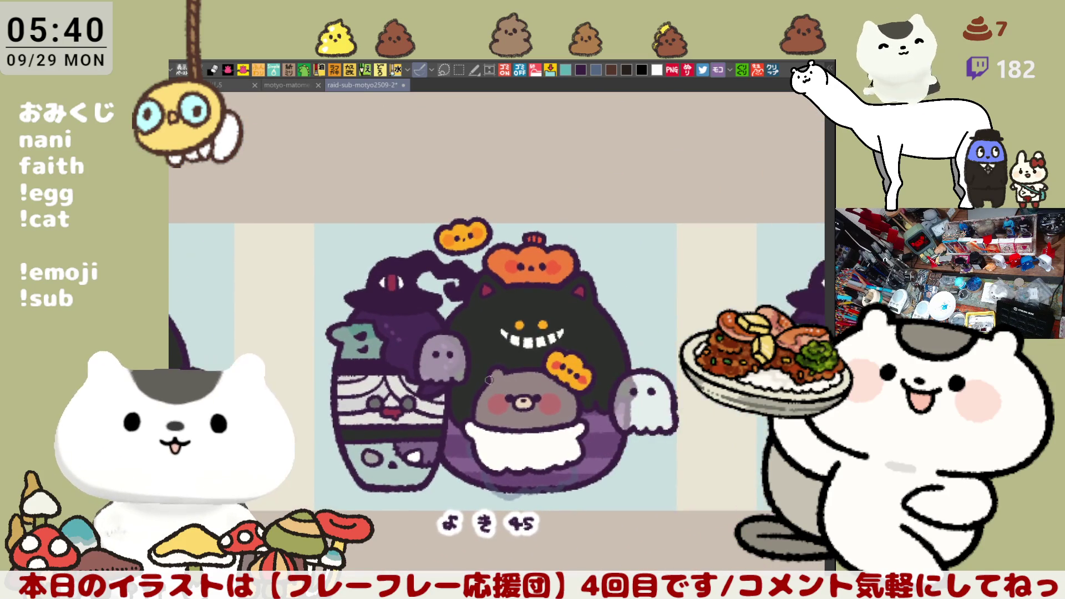
pyautogui.scroll(3, 520, 377)
pyautogui.moveTo(525, 376); pyautogui.dragTo(399, 382)
pyautogui.moveTo(536, 334); pyautogui.dragTo(543, 355)
# - Paint orange over the red cheeks of the small pumpkins near the ghost
pyautogui.moveTo(610, 369); pyautogui.dragTo(621, 386)
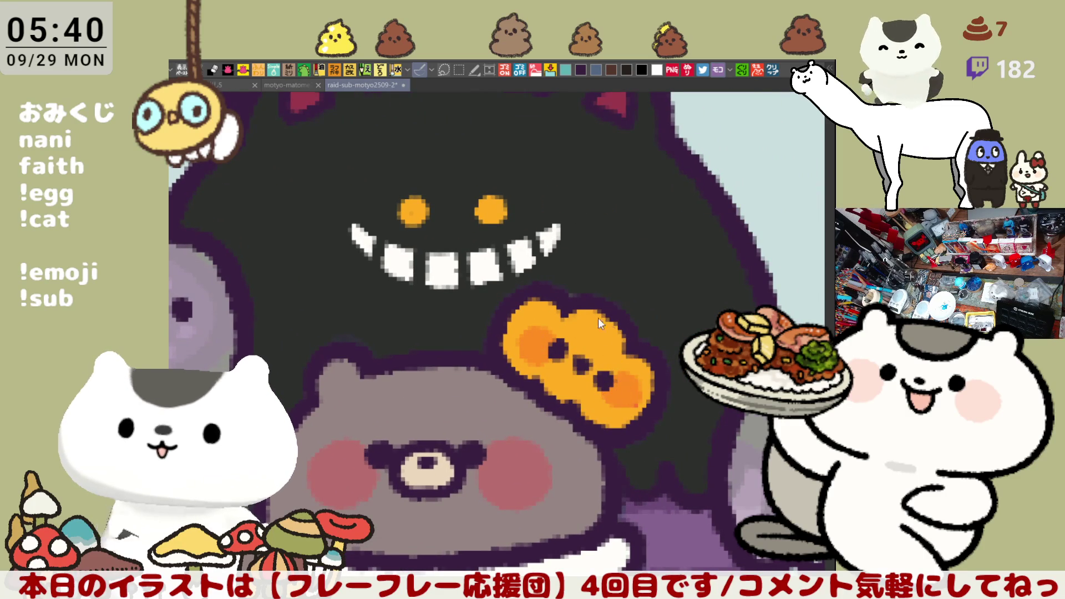
pyautogui.moveTo(605, 293)
pyautogui.mouseDown()
pyautogui.moveTo(499, 361)
pyautogui.moveTo(323, 409)
pyautogui.moveTo(462, 399)
pyautogui.moveTo(706, 416)
pyautogui.mouseUp()
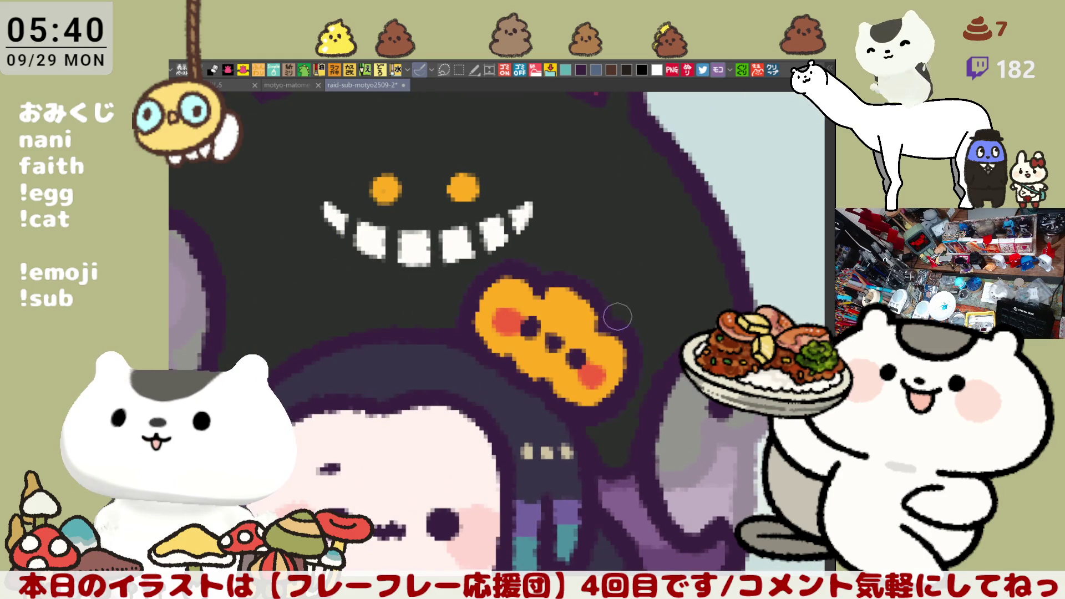
pyautogui.moveTo(504, 318); pyautogui.dragTo(499, 319)
pyautogui.moveTo(593, 380); pyautogui.dragTo(592, 382)
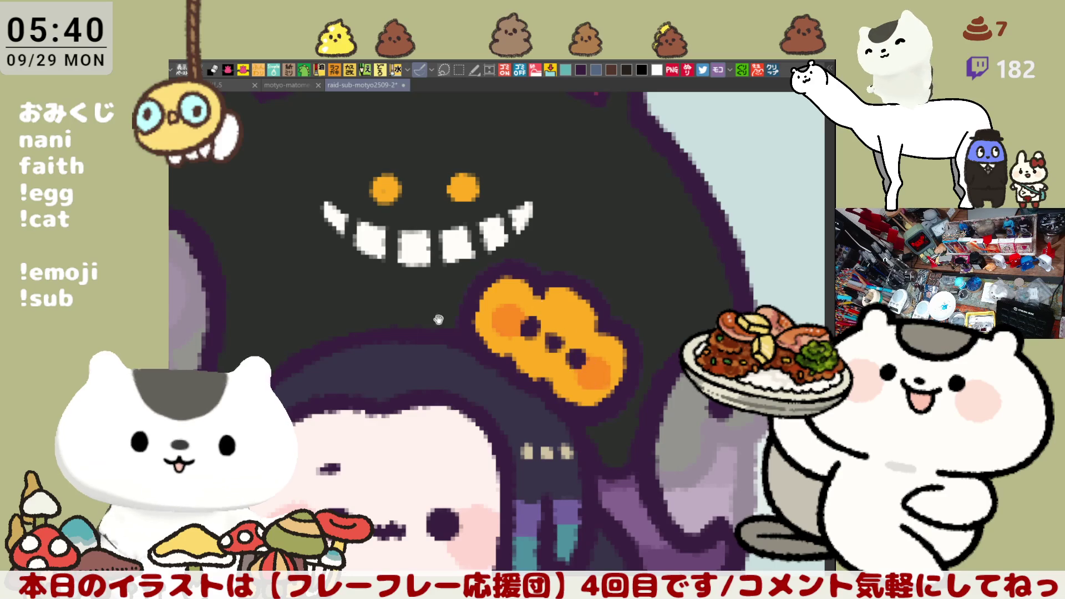
pyautogui.hscroll(-10, 638, 349)
pyautogui.hscroll(-10, 687, 320)
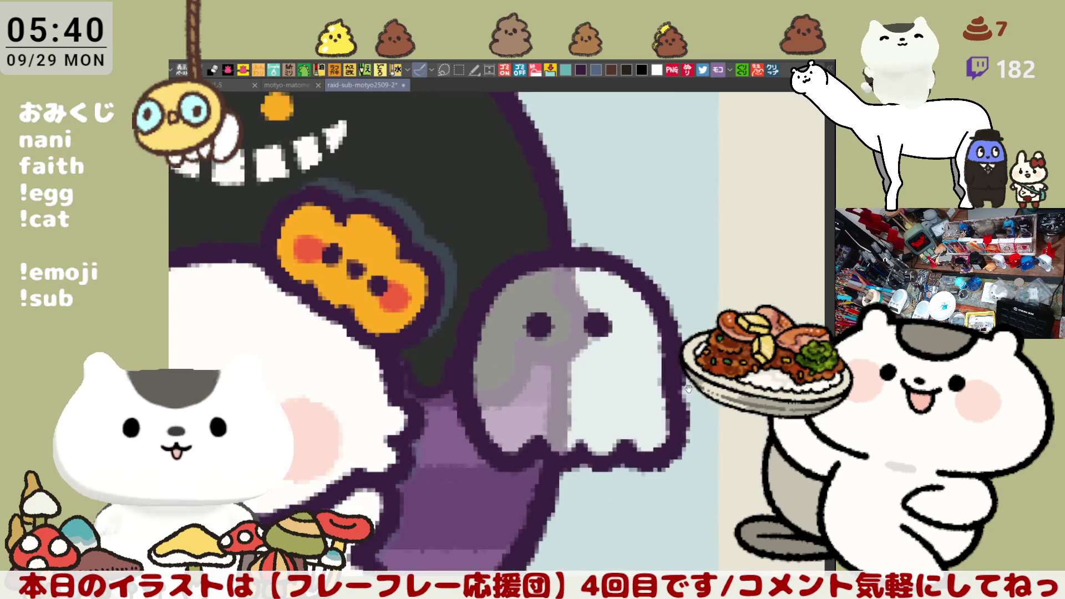
pyautogui.moveTo(474, 281); pyautogui.dragTo(480, 270)
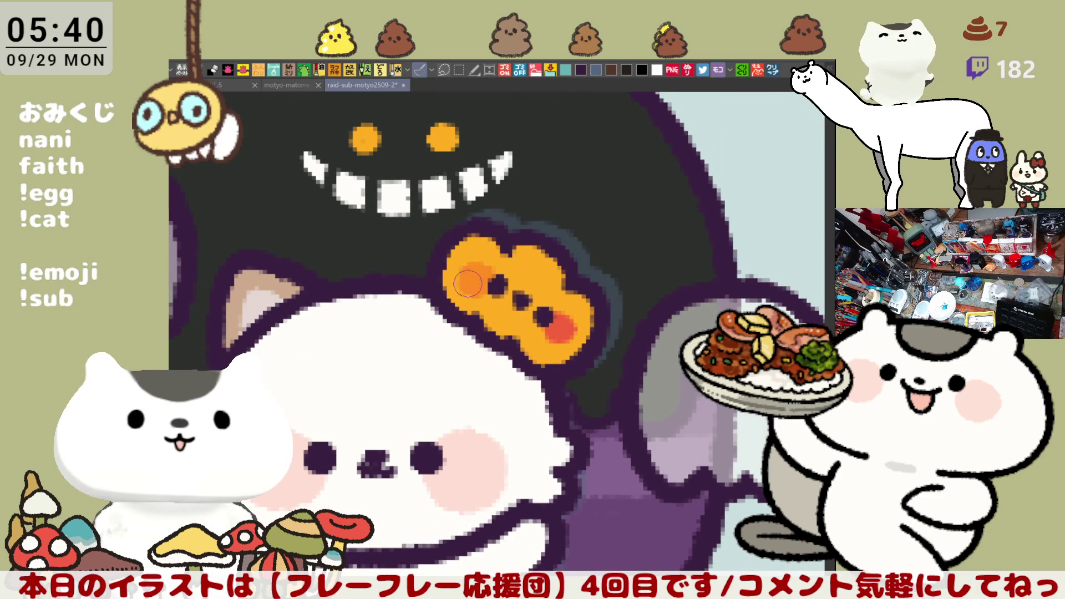
pyautogui.moveTo(549, 321)
pyautogui.mouseDown()
pyautogui.moveTo(556, 328)
pyautogui.moveTo(545, 323)
pyautogui.mouseUp()
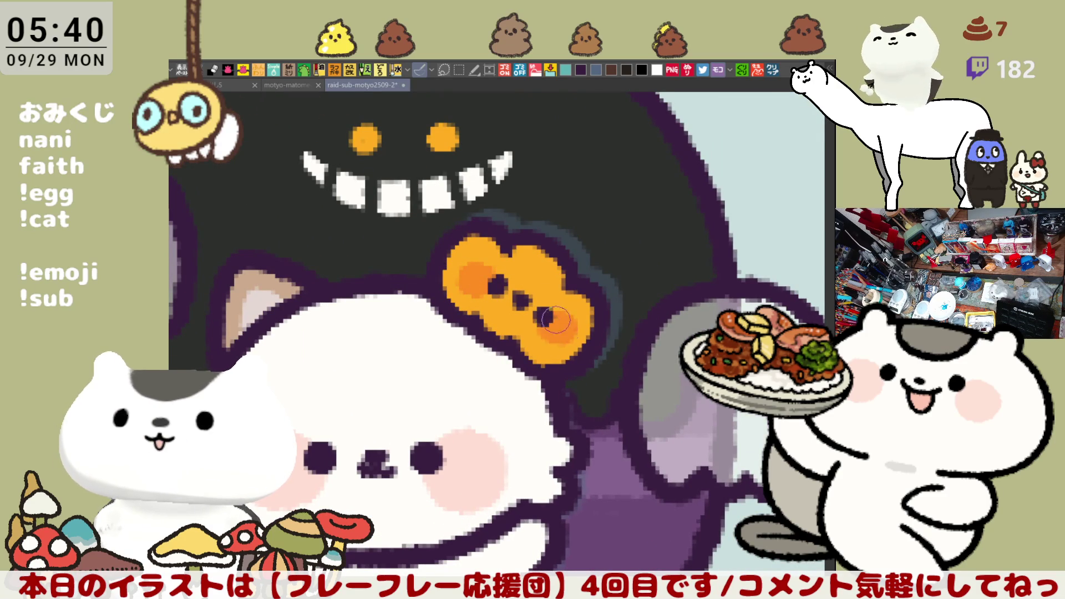
# - Paint the next pumpkin's left cheek orange and dab darker orange on the pumpkin below the black cat
pyautogui.hscroll(-10, 467, 347)
pyautogui.hscroll(-10, 468, 347)
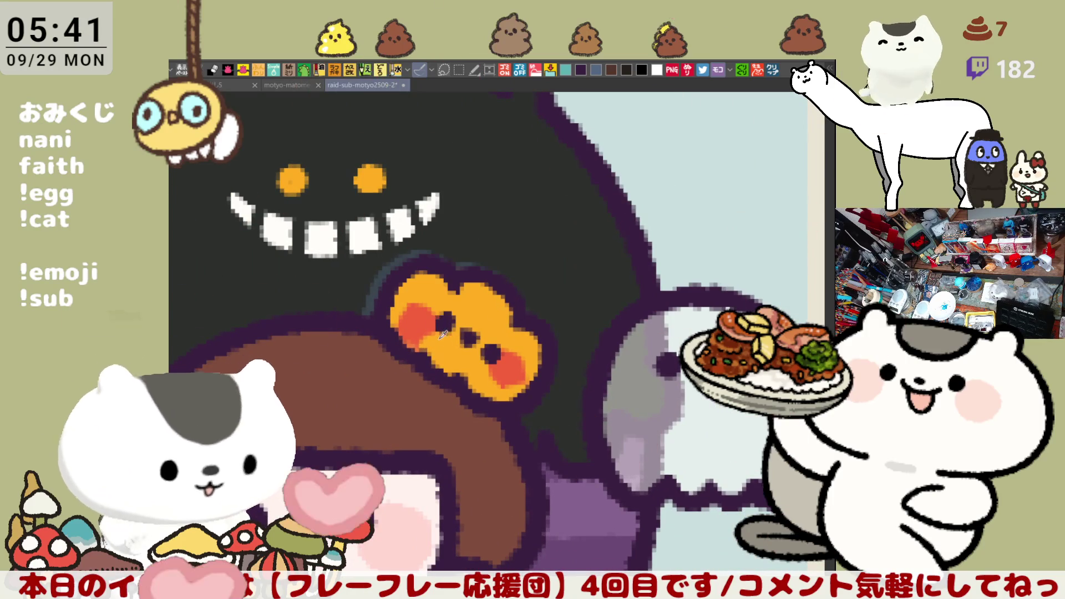
pyautogui.moveTo(437, 331); pyautogui.dragTo(397, 323)
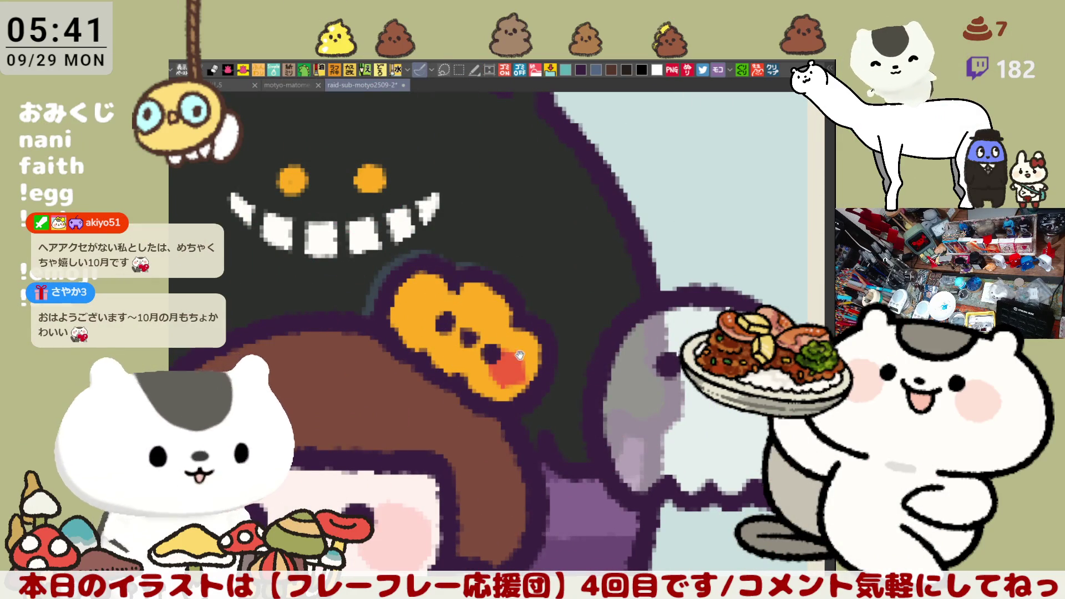
pyautogui.scroll(-2, 439, 298)
pyautogui.hscroll(-3, 499, 294)
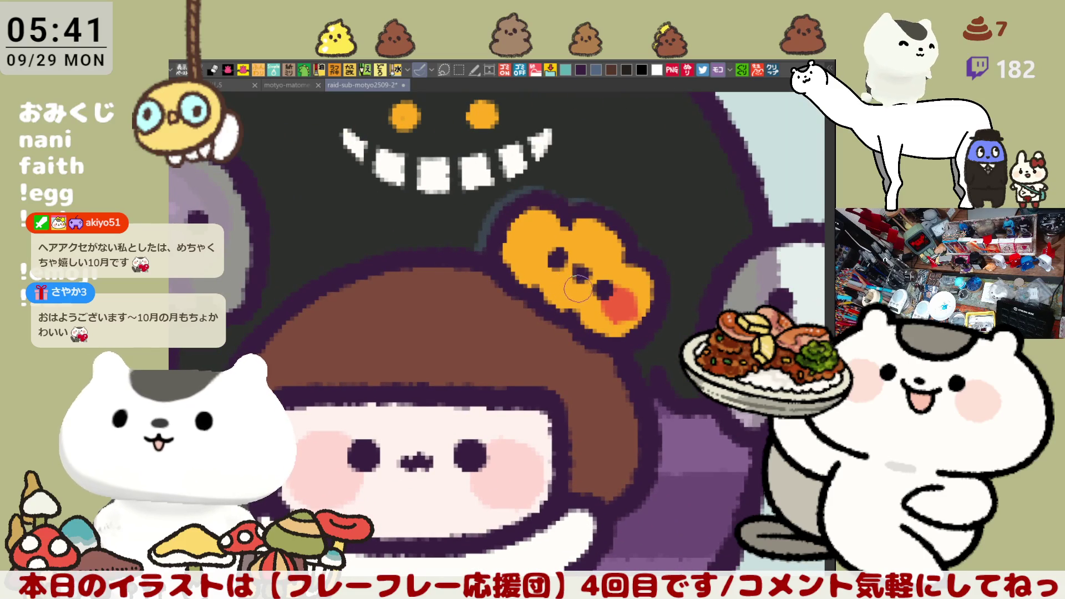
pyautogui.hscroll(-3, 610, 302)
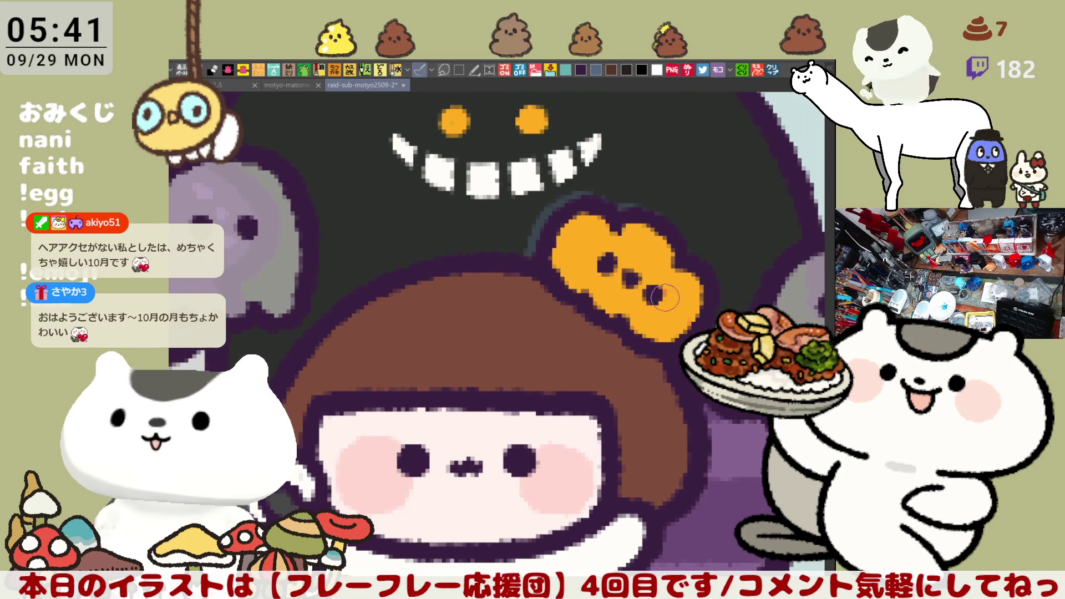
pyautogui.scroll(3, 639, 325)
pyautogui.hscroll(3, 558, 322)
pyautogui.scroll(-2, 558, 322)
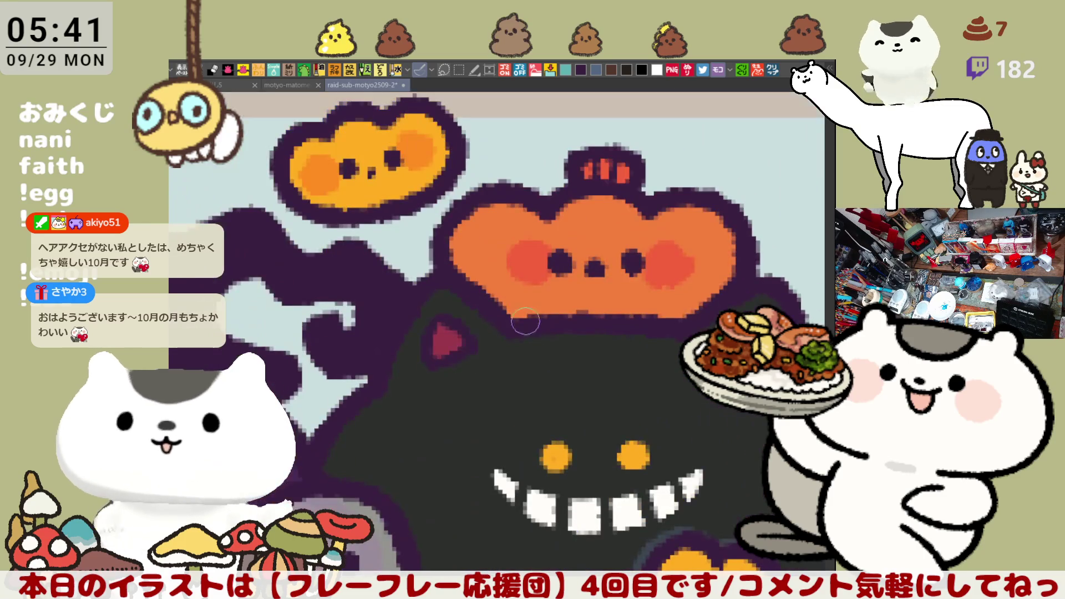
pyautogui.scroll(2, 515, 394)
pyautogui.moveTo(527, 433); pyautogui.dragTo(541, 443)
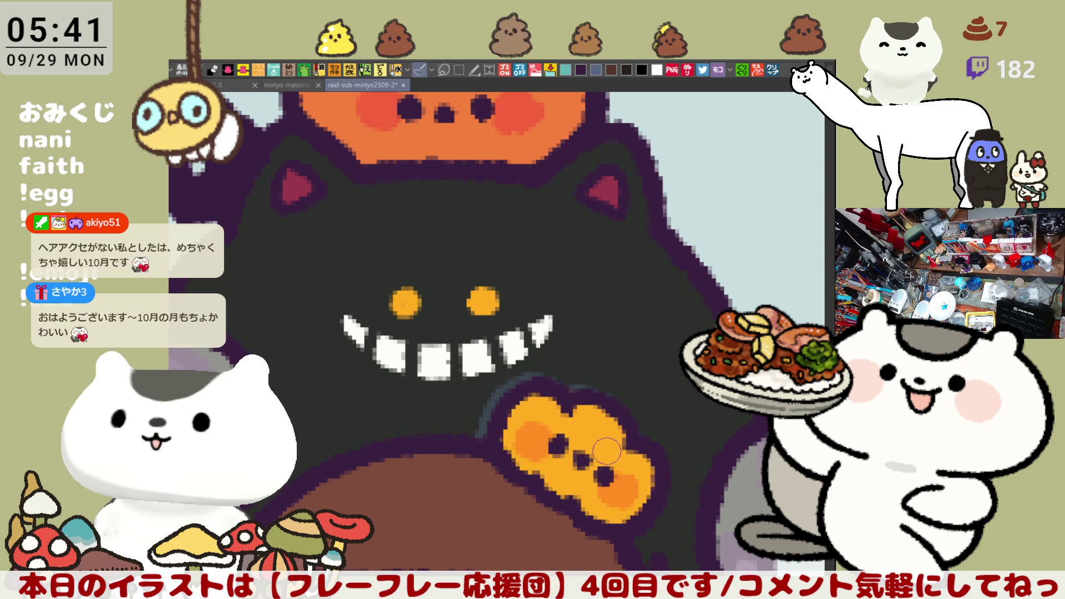
pyautogui.scroll(-5, 607, 452)
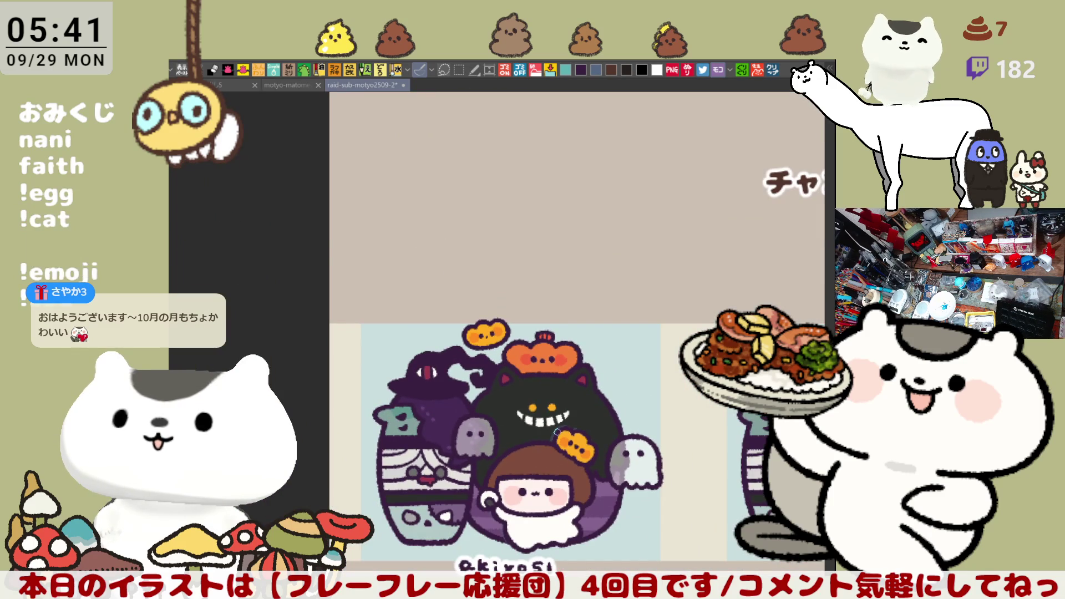
# - Save the touched-up Halloween sheet with Ctrl+S
pyautogui.scroll(-3, 558, 433)
pyautogui.hscroll(4, 559, 422)
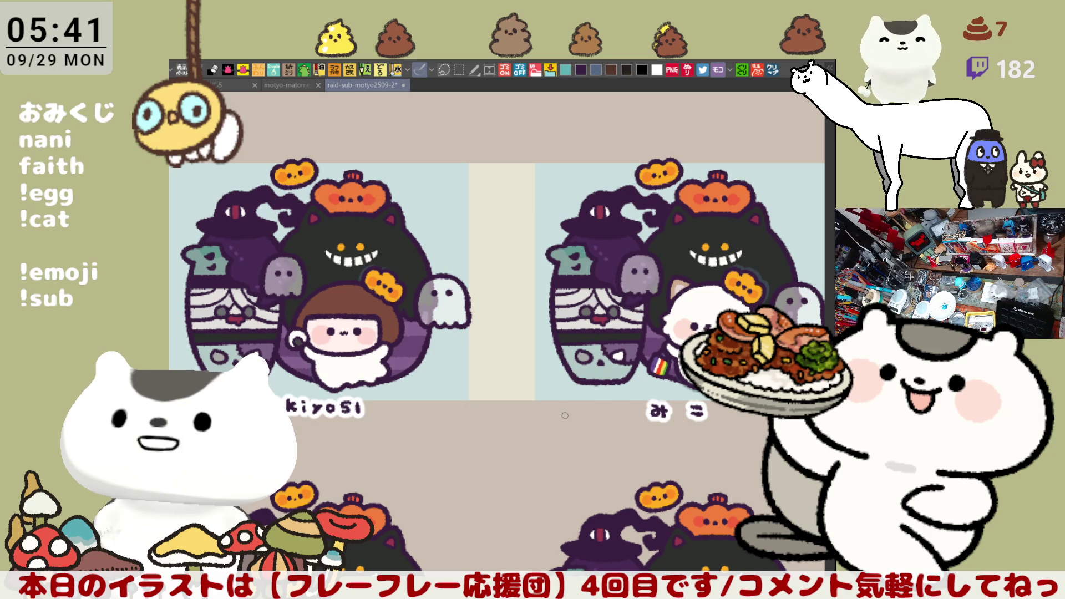
pyautogui.hotkey('ctrl', 's')
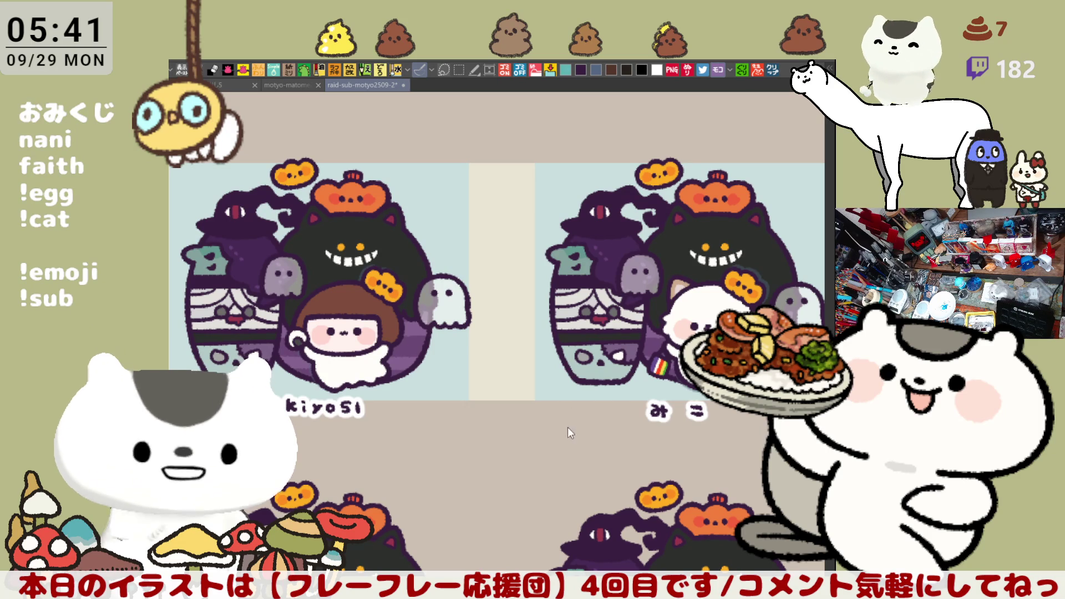
# - Zoom out and pan to bring the third column of Halloween figures into view
pyautogui.scroll(-1, 565, 433)
pyautogui.scroll(-1, 564, 435)
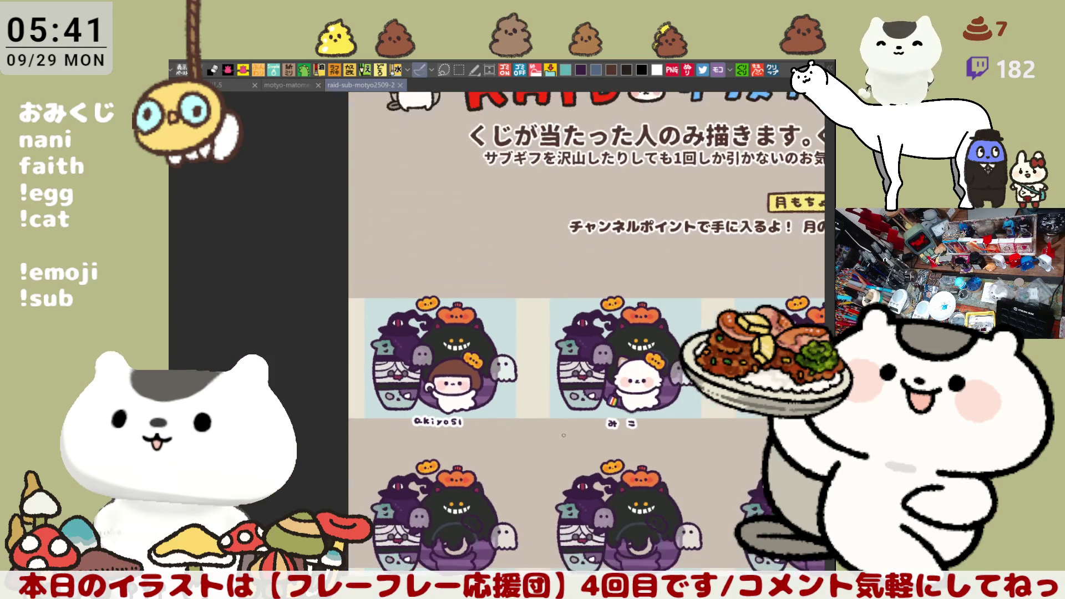
pyautogui.moveTo(564, 435); pyautogui.dragTo(483, 377)
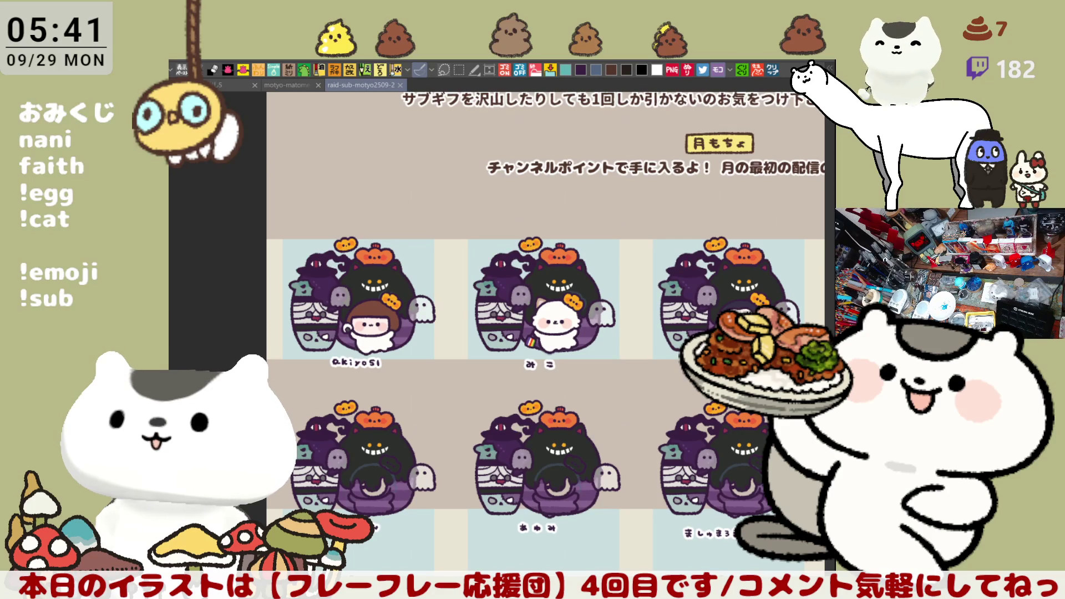
# - Toggle the displayed character art and switch to the cheer figure sheet with orange フレー lettering
pyautogui.click(512, 75)
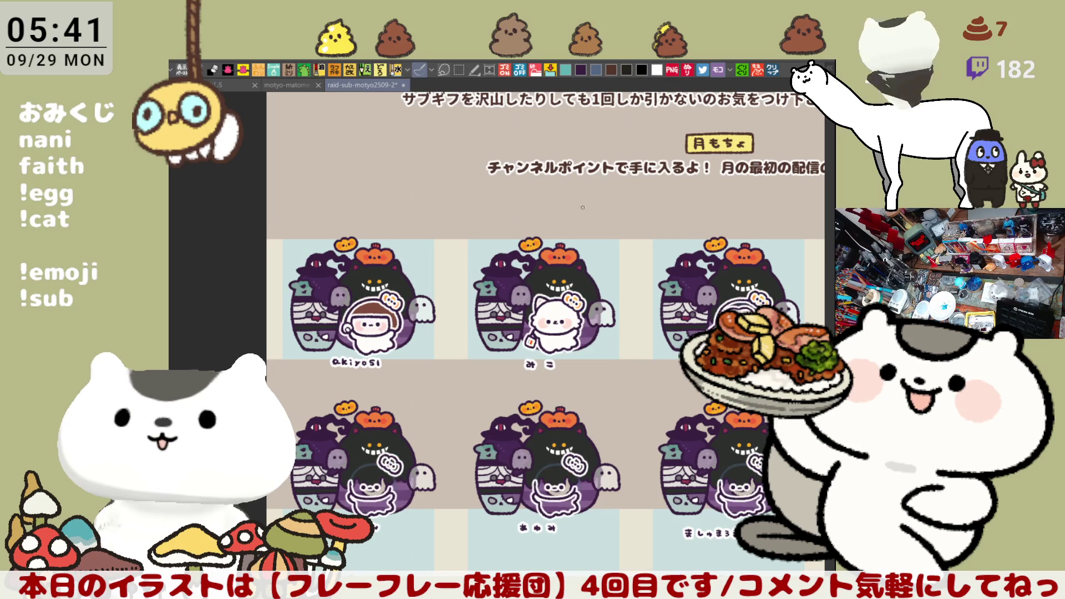
pyautogui.click(524, 75)
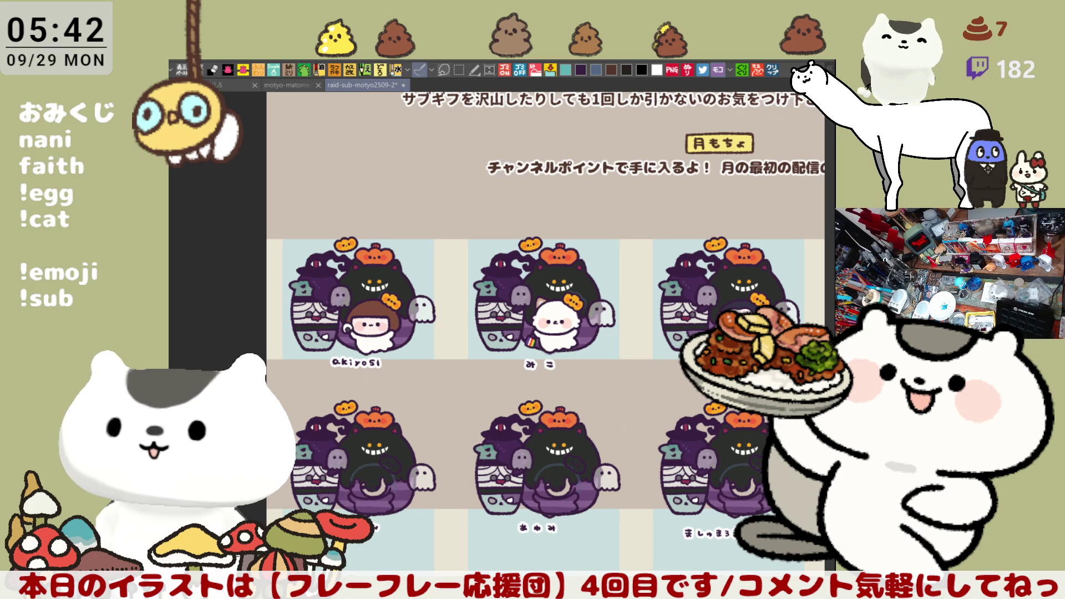
pyautogui.press('Right')
pyautogui.moveTo(736, 570); pyautogui.dragTo(645, 387)
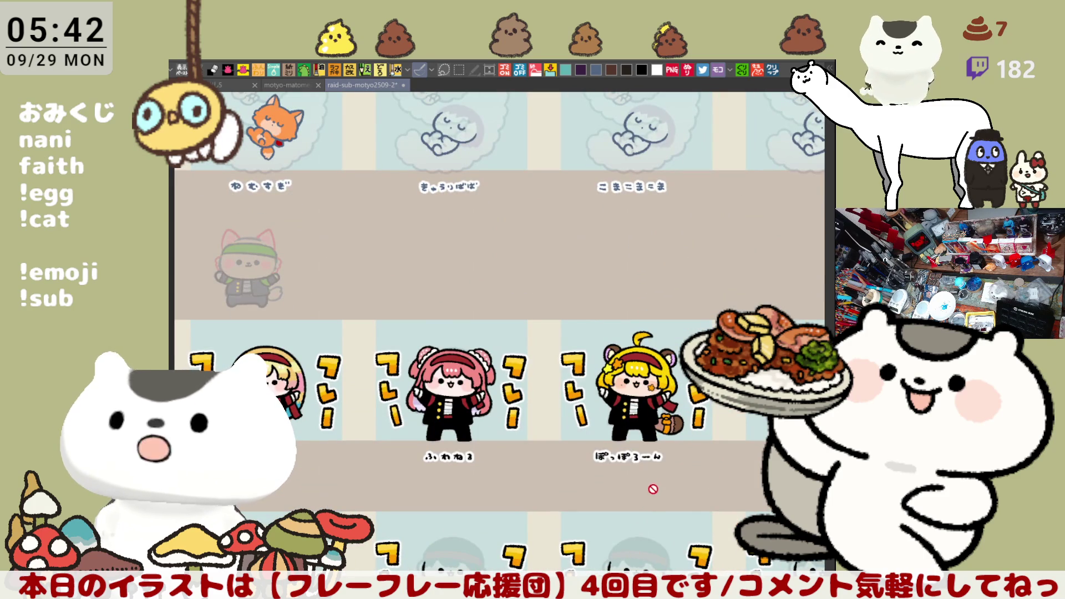
# - Pan to the grey second-row cheer figure and zoom to fit it in view
pyautogui.moveTo(636, 490)
pyautogui.mouseDown()
pyautogui.moveTo(635, 457)
pyautogui.moveTo(567, 427)
pyautogui.moveTo(527, 460)
pyautogui.moveTo(689, 337)
pyautogui.mouseUp()
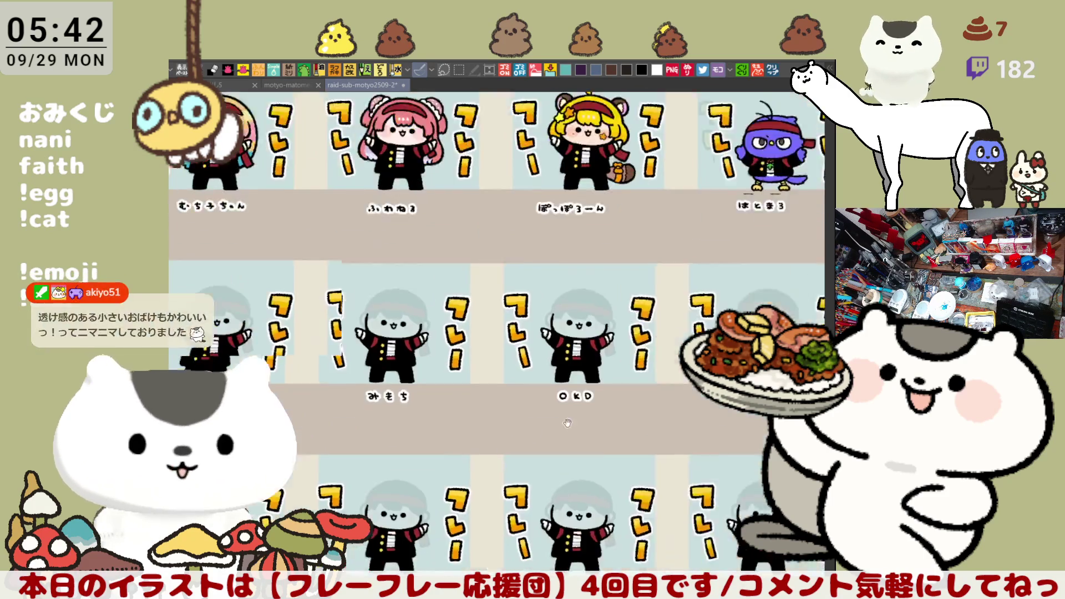
pyautogui.moveTo(516, 437); pyautogui.dragTo(610, 407)
pyautogui.moveTo(482, 425); pyautogui.dragTo(535, 450)
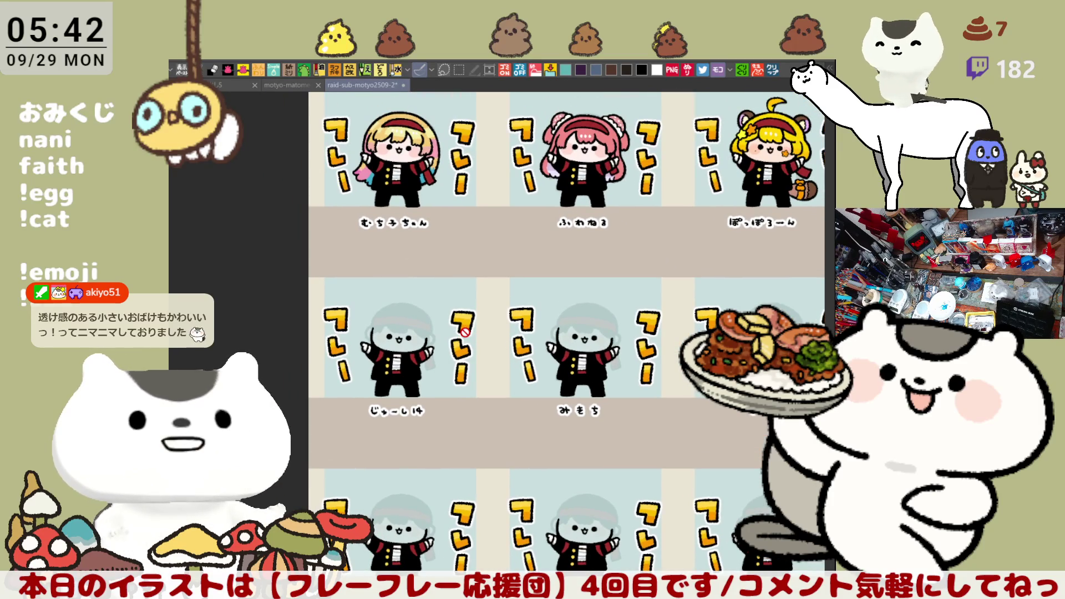
pyautogui.scroll(5, 465, 332)
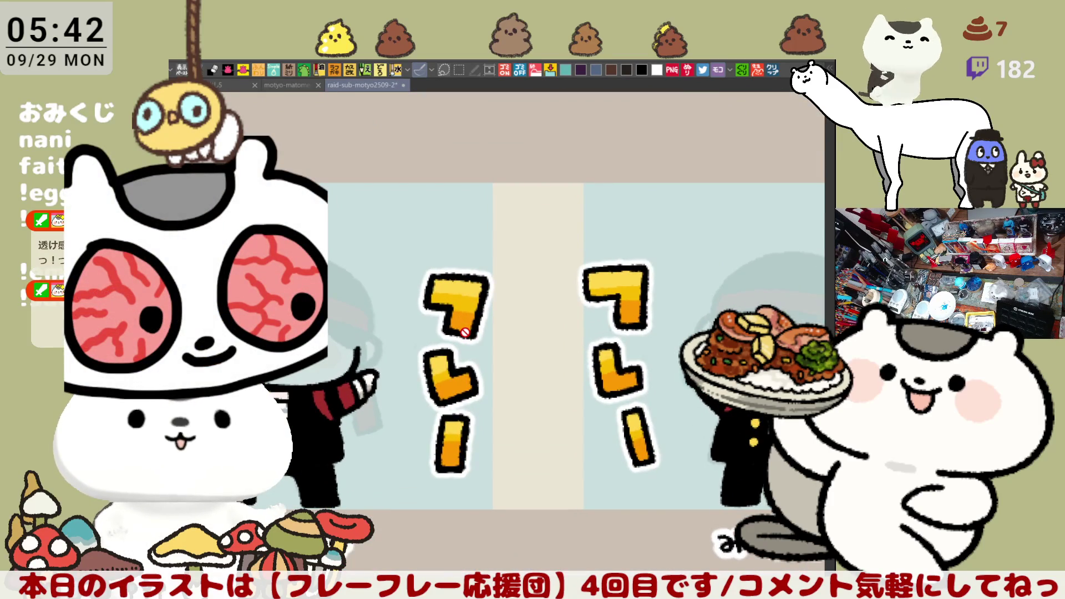
pyautogui.hotkey('ctrl', '0')
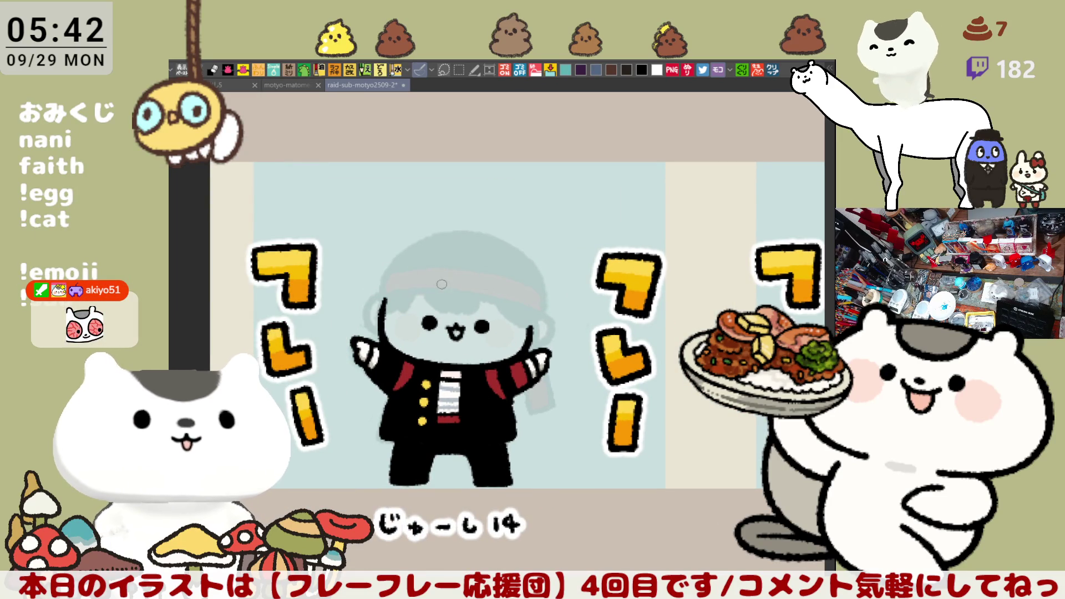
# - Draw dark hair strands and the right hair edge down the grey figure's head to the shoulder
pyautogui.moveTo(435, 270)
pyautogui.mouseDown()
pyautogui.moveTo(431, 295)
pyautogui.moveTo(468, 307)
pyautogui.moveTo(475, 282)
pyautogui.mouseUp()
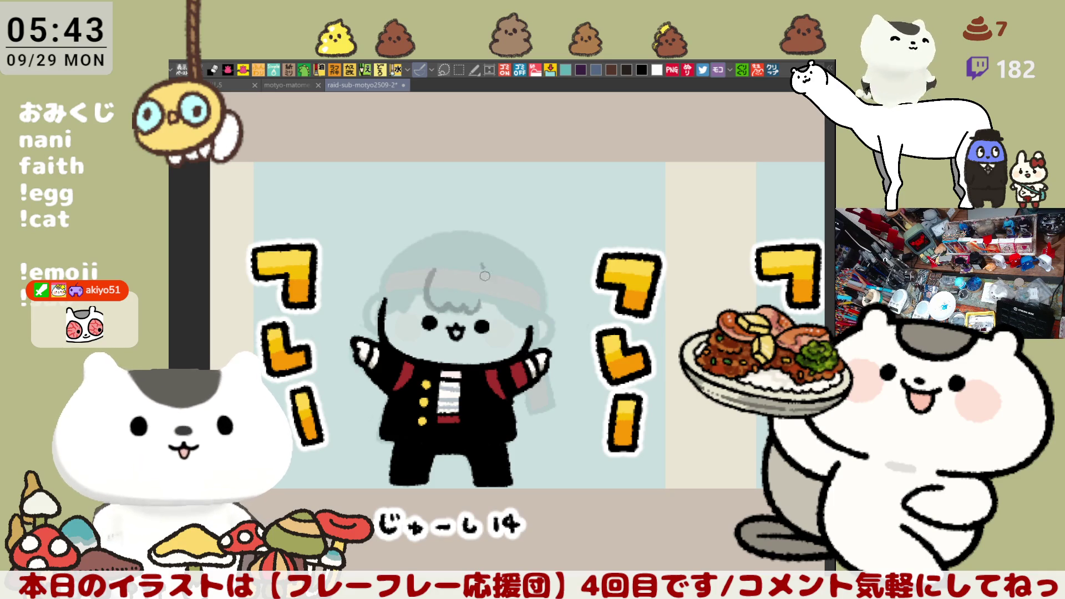
pyautogui.moveTo(482, 270)
pyautogui.mouseDown()
pyautogui.moveTo(477, 314)
pyautogui.moveTo(520, 320)
pyautogui.moveTo(525, 333)
pyautogui.mouseUp()
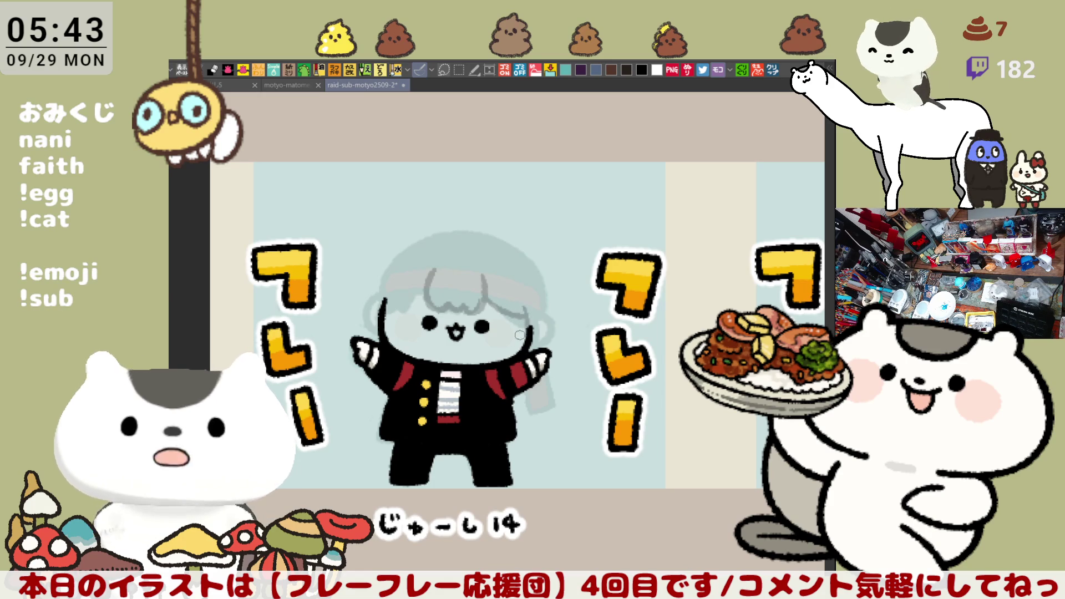
pyautogui.moveTo(547, 300); pyautogui.dragTo(543, 353)
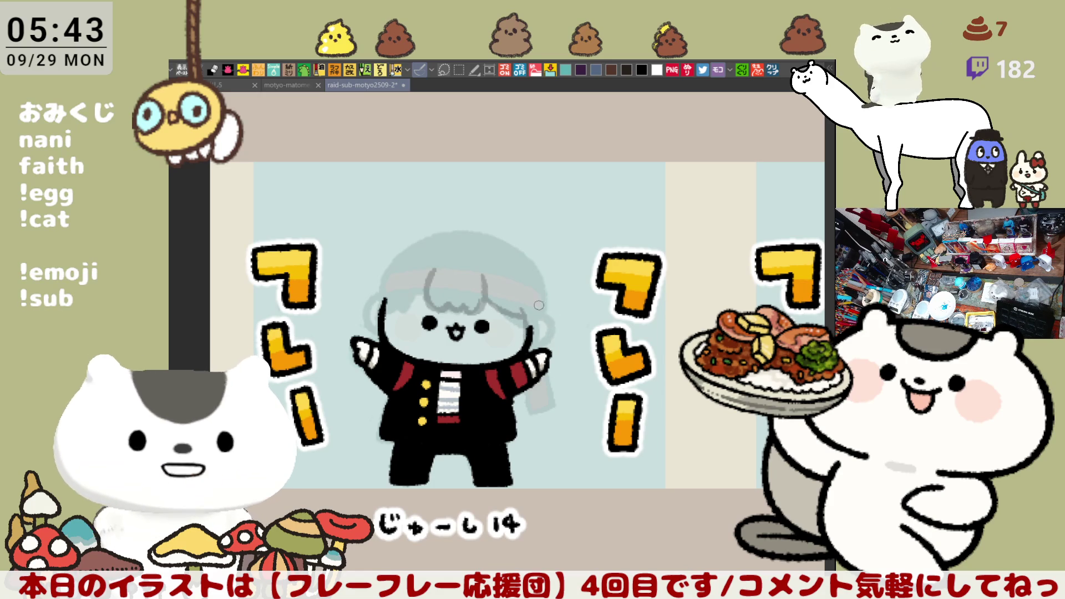
pyautogui.moveTo(516, 301); pyautogui.dragTo(521, 346)
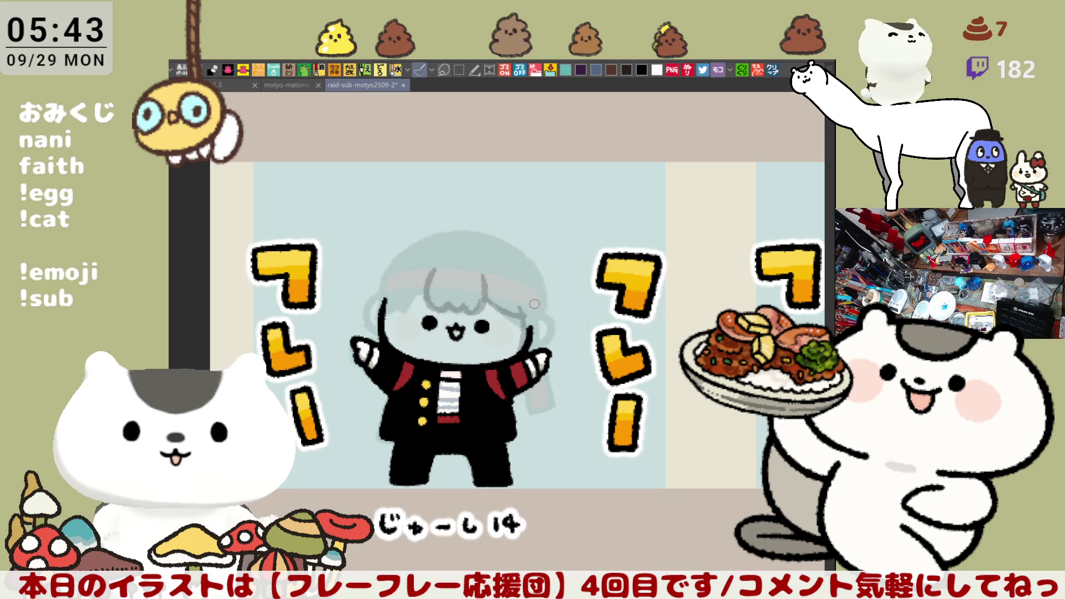
pyautogui.moveTo(534, 303); pyautogui.dragTo(533, 353)
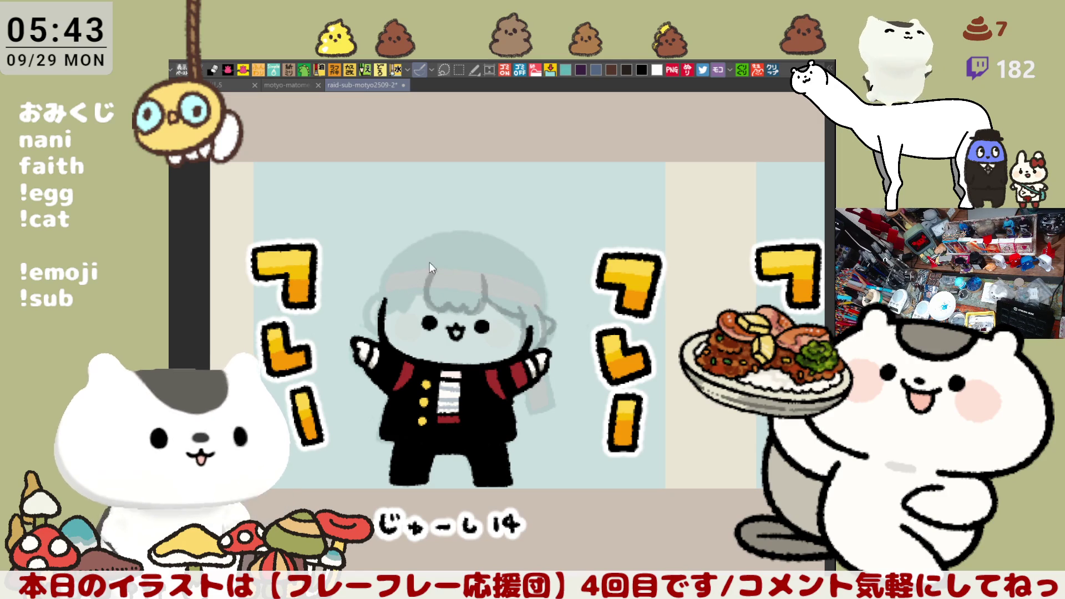
pyautogui.moveTo(432, 265); pyautogui.dragTo(403, 314)
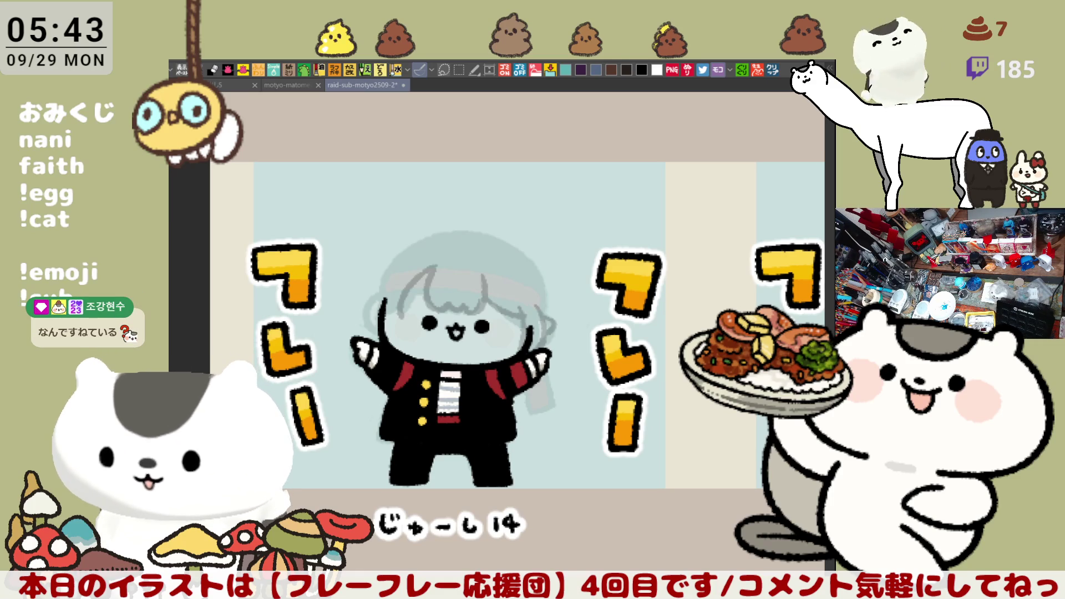
pyautogui.moveTo(589, 492)
pyautogui.mouseDown()
pyautogui.moveTo(575, 446)
pyautogui.moveTo(594, 463)
pyautogui.mouseUp()
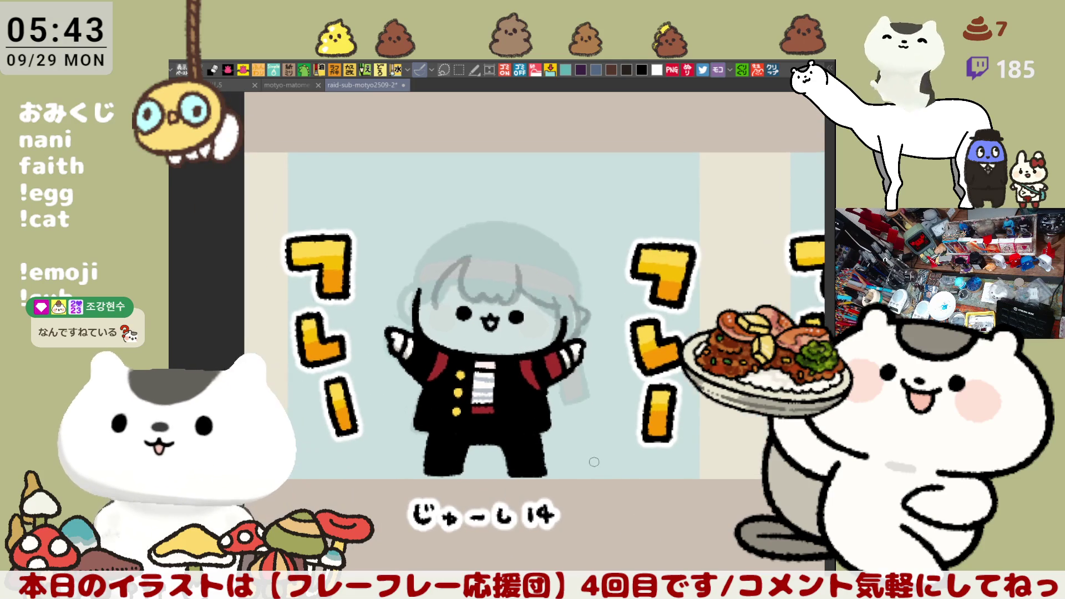
# - Redraw the left-side hair outline, then lasso the stray stroke at the hair's right edge
pyautogui.scroll(2, 594, 461)
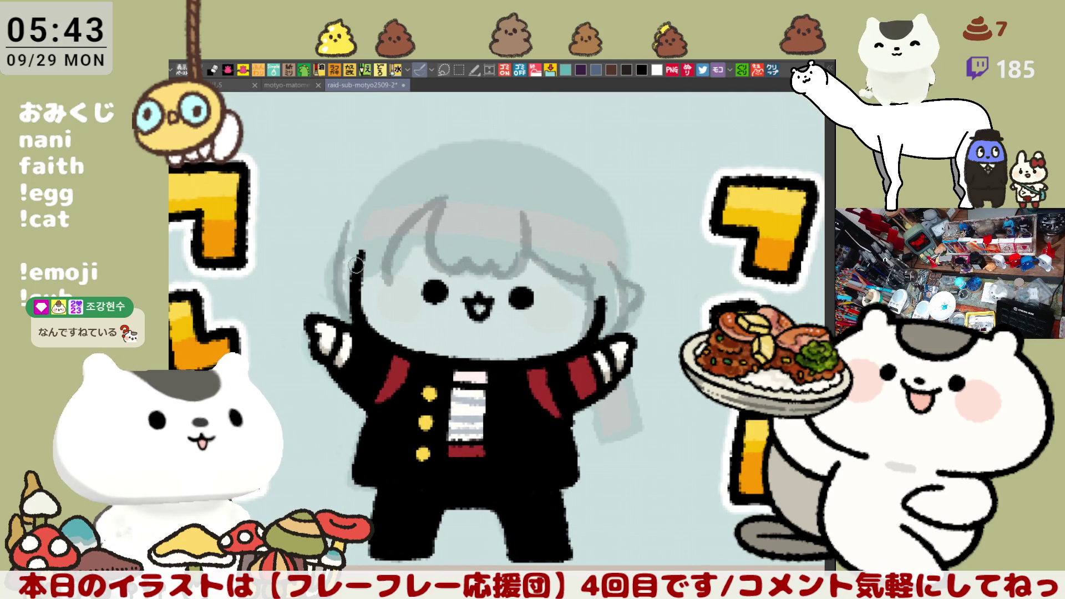
pyautogui.moveTo(363, 250)
pyautogui.mouseDown()
pyautogui.moveTo(368, 311)
pyautogui.moveTo(376, 264)
pyautogui.mouseUp()
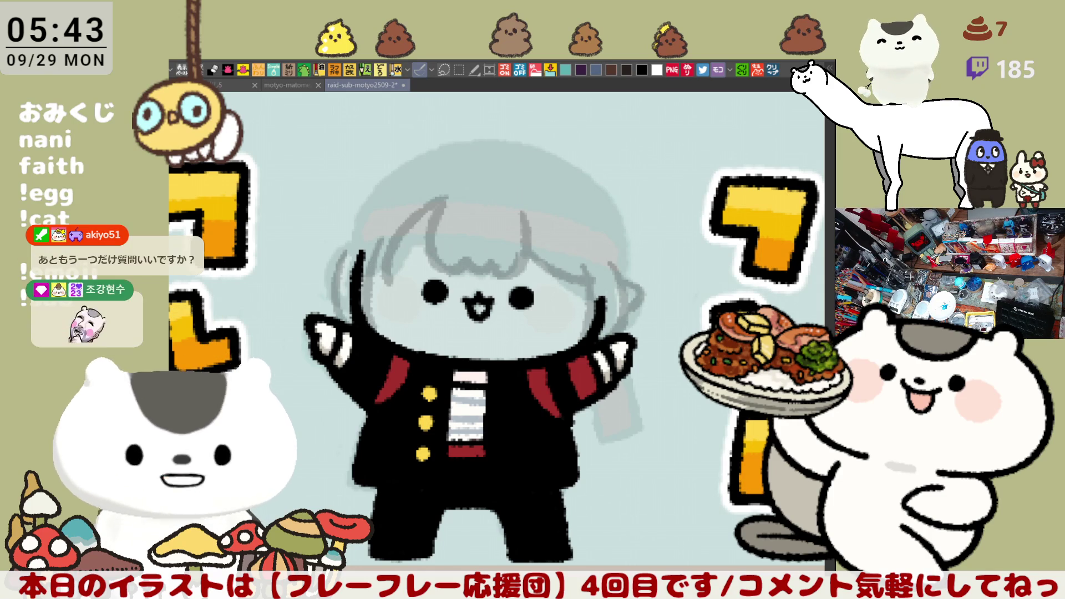
pyautogui.scroll(3, 564, 409)
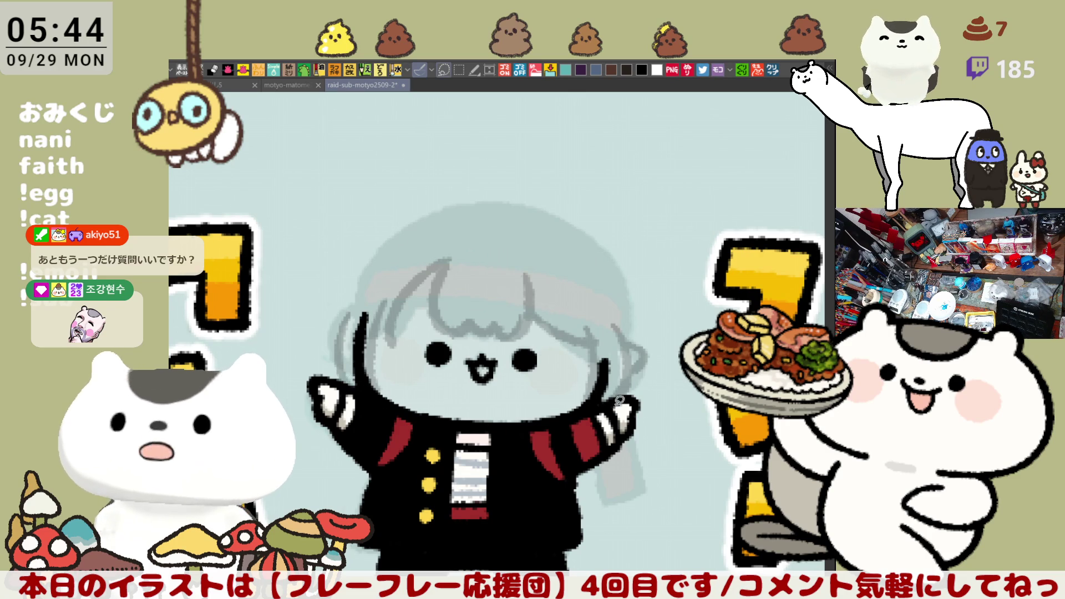
pyautogui.moveTo(609, 400)
pyautogui.mouseDown()
pyautogui.moveTo(576, 371)
pyautogui.moveTo(615, 382)
pyautogui.mouseUp()
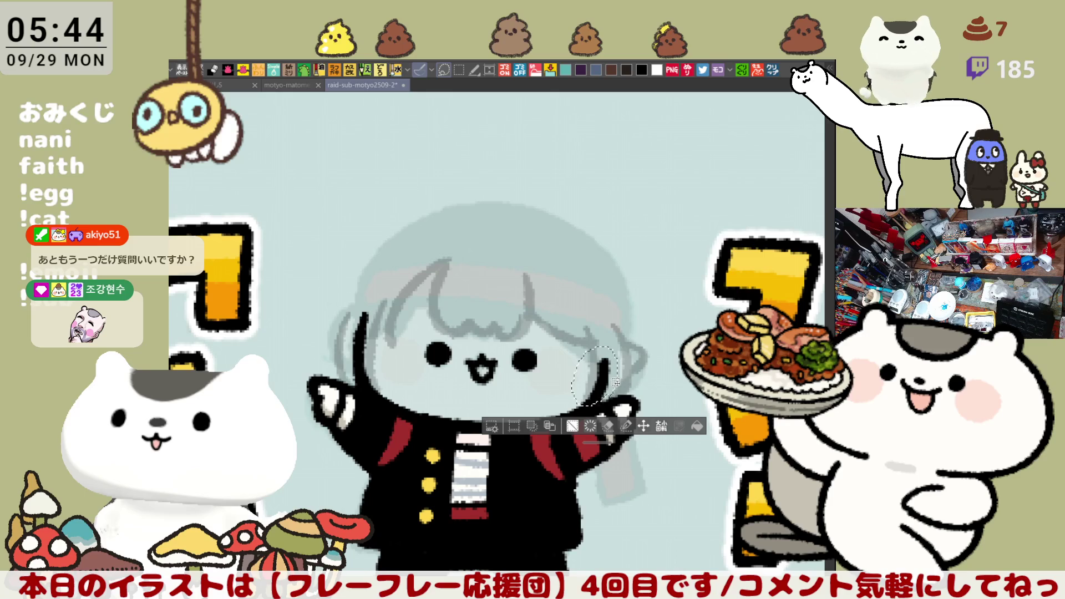
# - Delete the lassoed stray hair stroke, deselect, and lasso the left-side hair stroke
pyautogui.press('Delete')
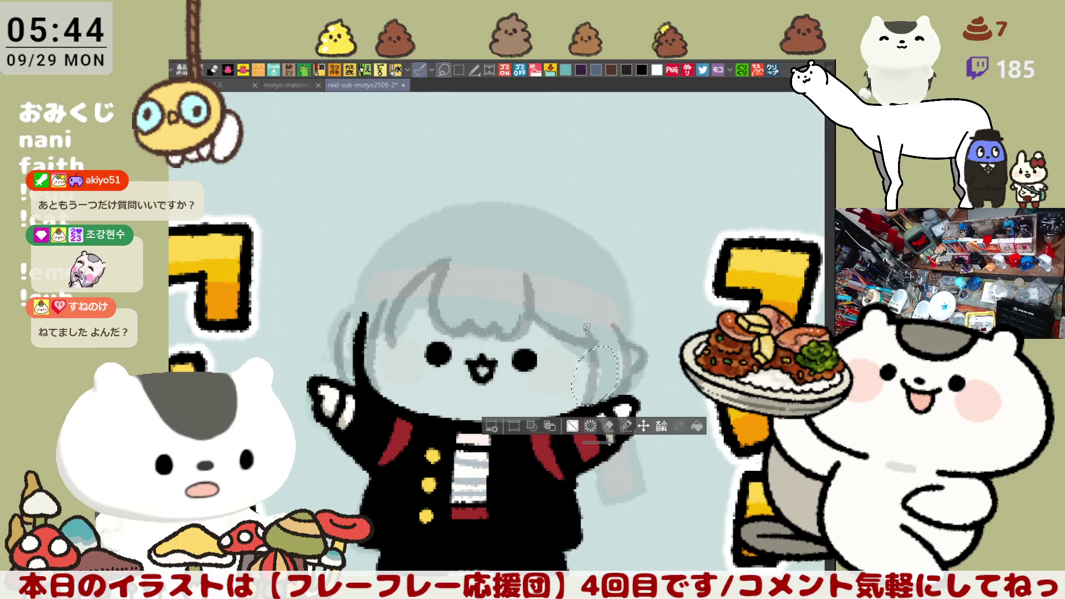
pyautogui.hotkey('ctrl', 'd')
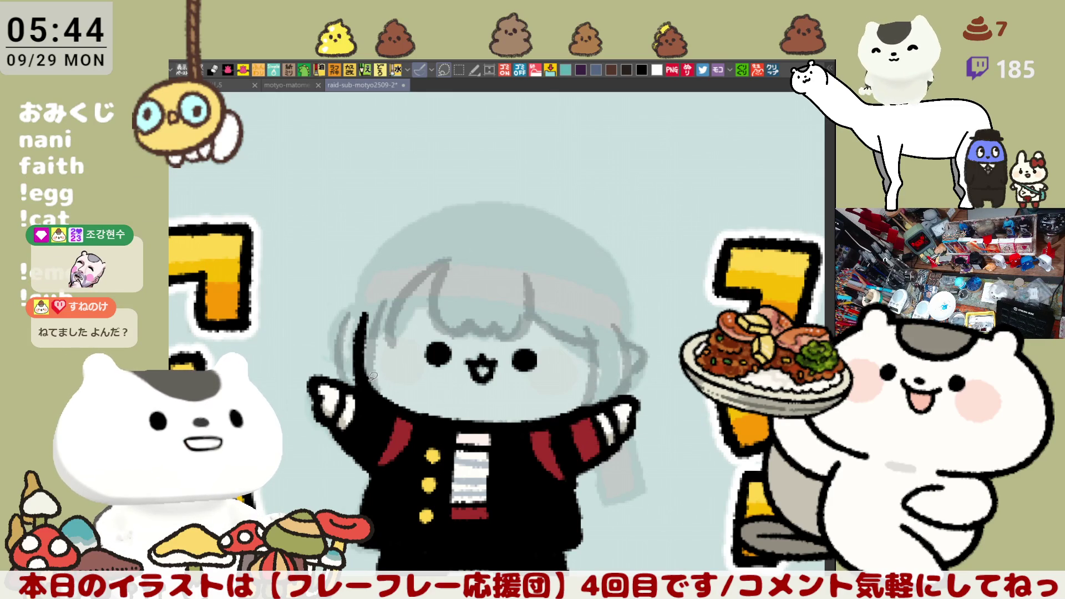
pyautogui.moveTo(333, 360)
pyautogui.mouseDown()
pyautogui.moveTo(359, 294)
pyautogui.moveTo(395, 378)
pyautogui.mouseUp()
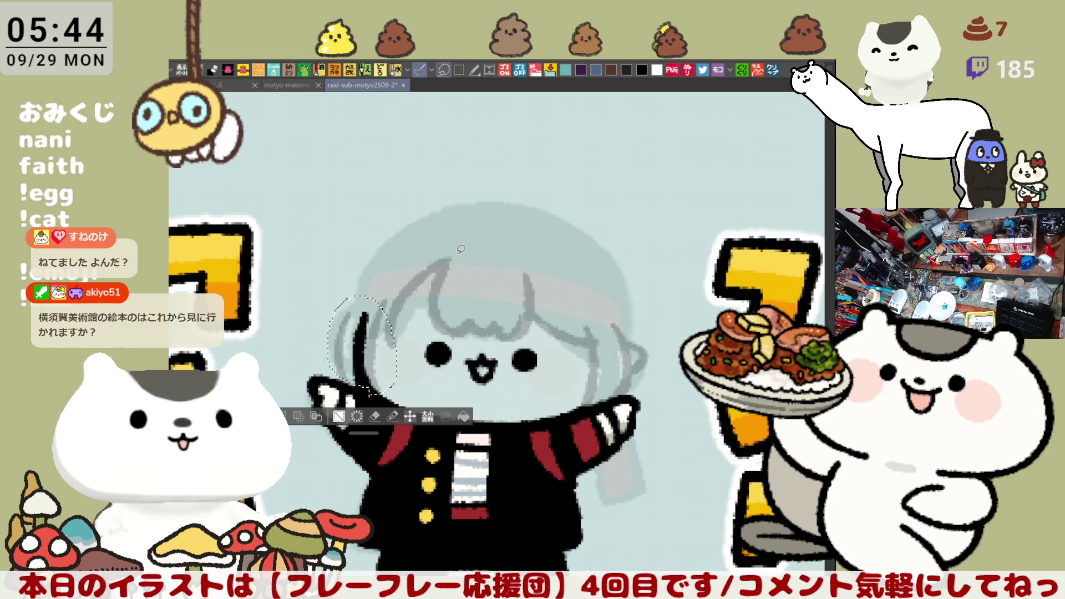
pyautogui.click(414, 312)
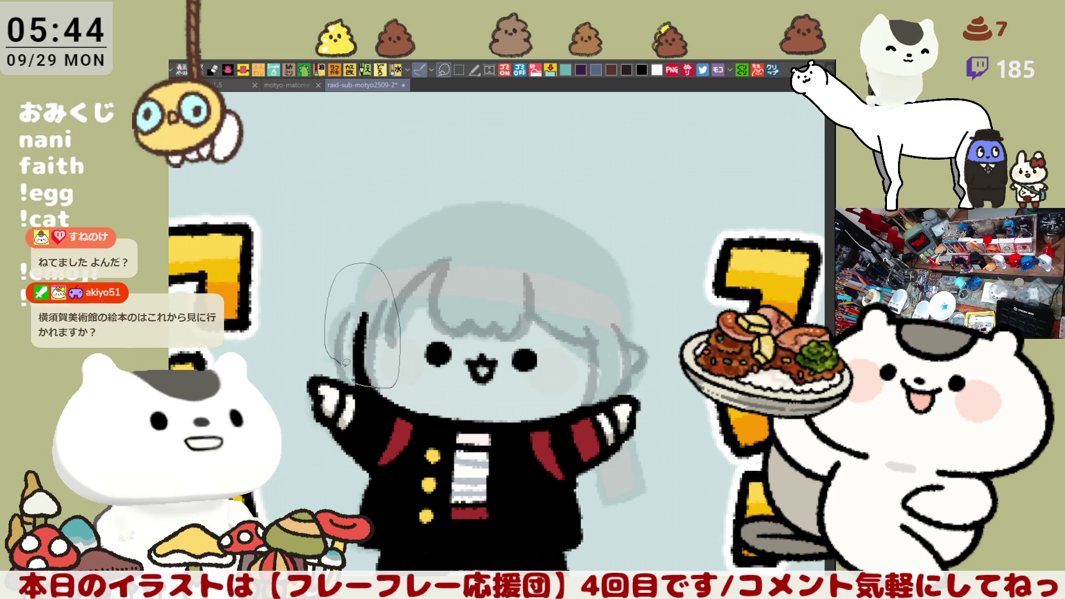
pyautogui.moveTo(357, 378); pyautogui.dragTo(357, 379)
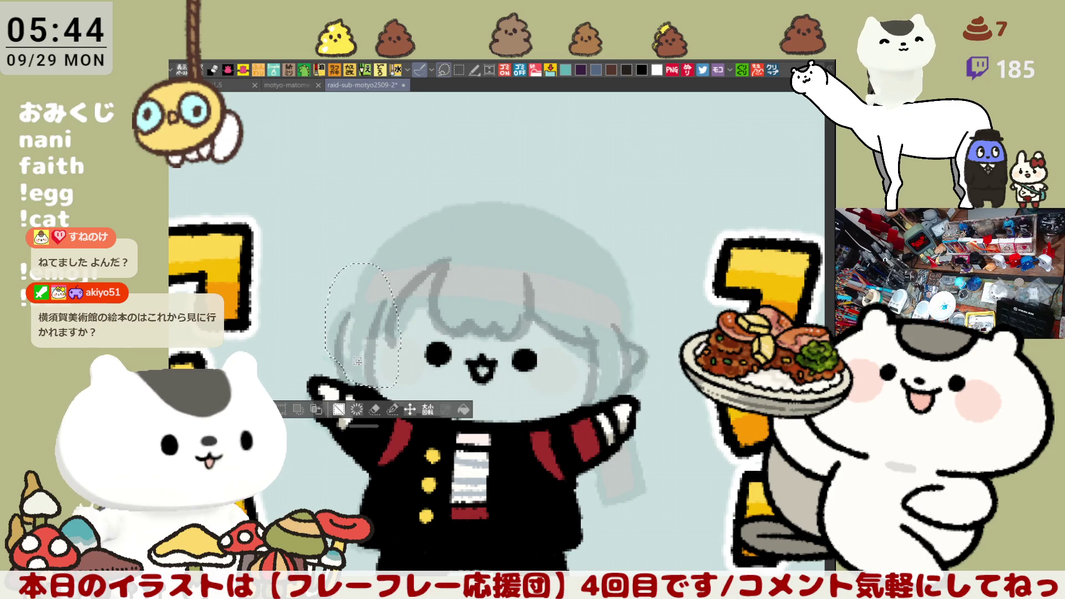
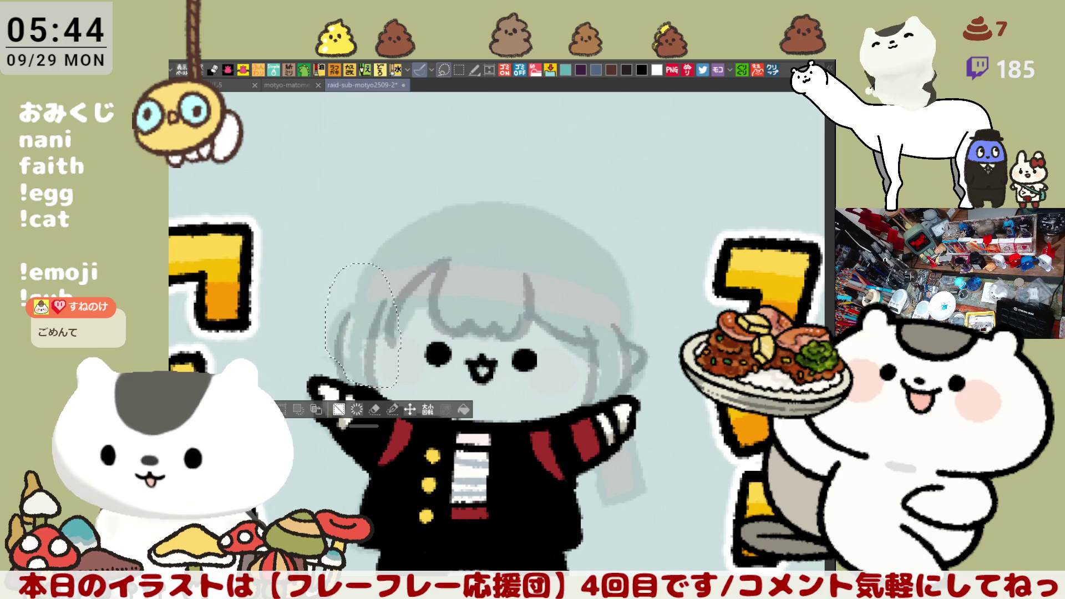
# - Bring up the イラスト document and recentre its tweet screenshot, briefly checking the illustration tab
pyautogui.click(773, 70)
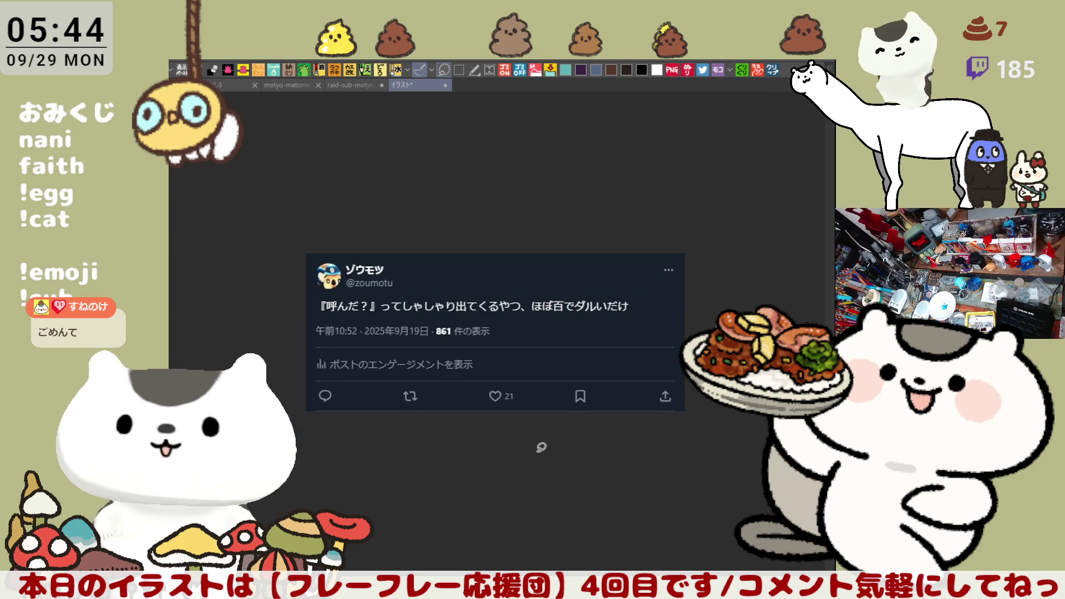
pyautogui.scroll(2, 542, 447)
pyautogui.scroll(-2, 541, 444)
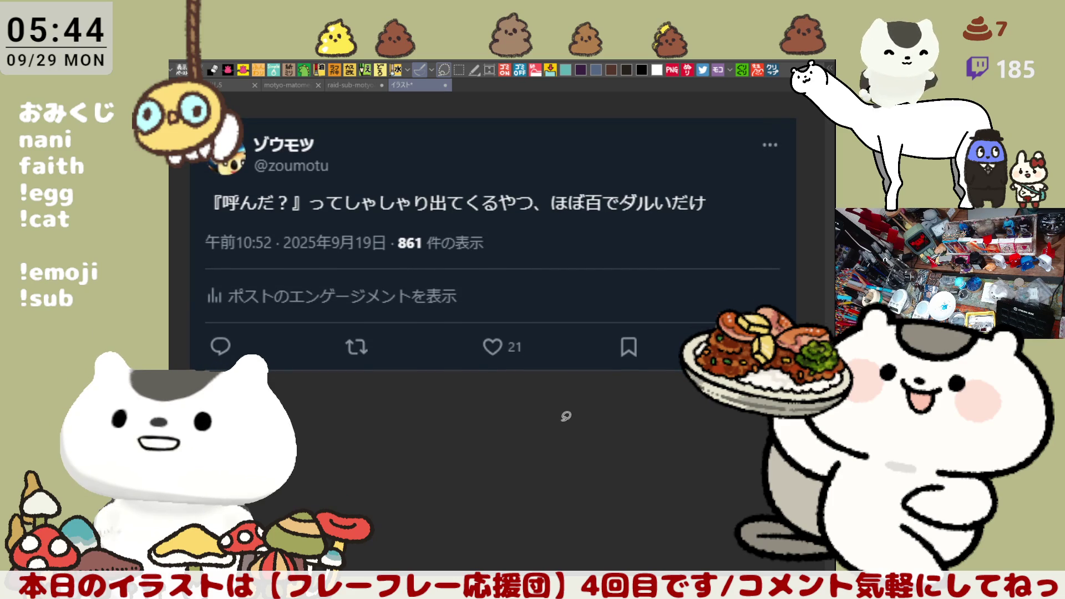
pyautogui.scroll(2, 566, 416)
pyautogui.scroll(-2, 566, 415)
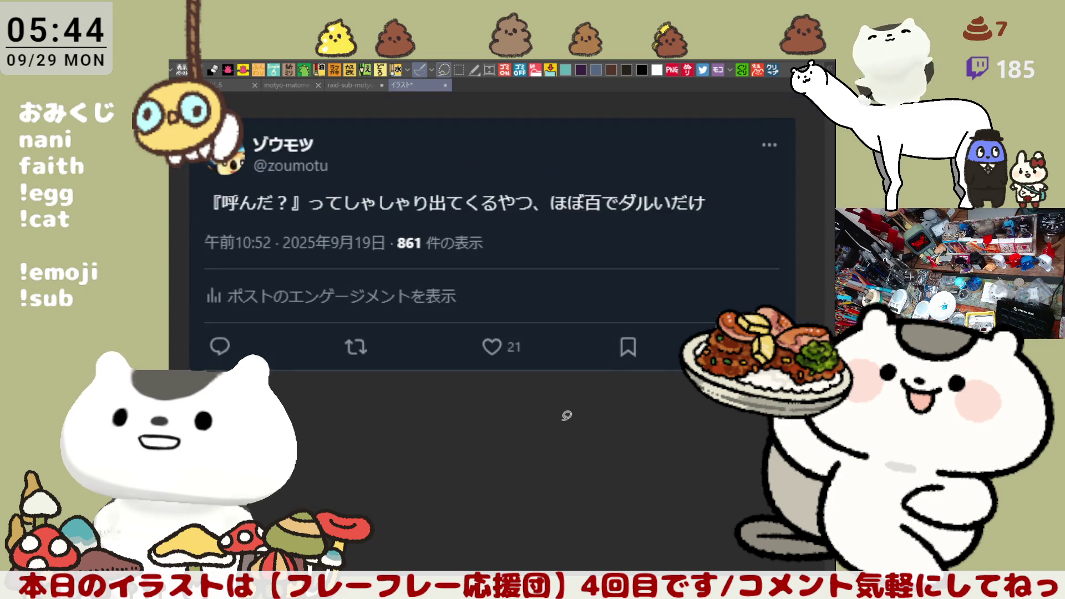
pyautogui.scroll(1, 567, 415)
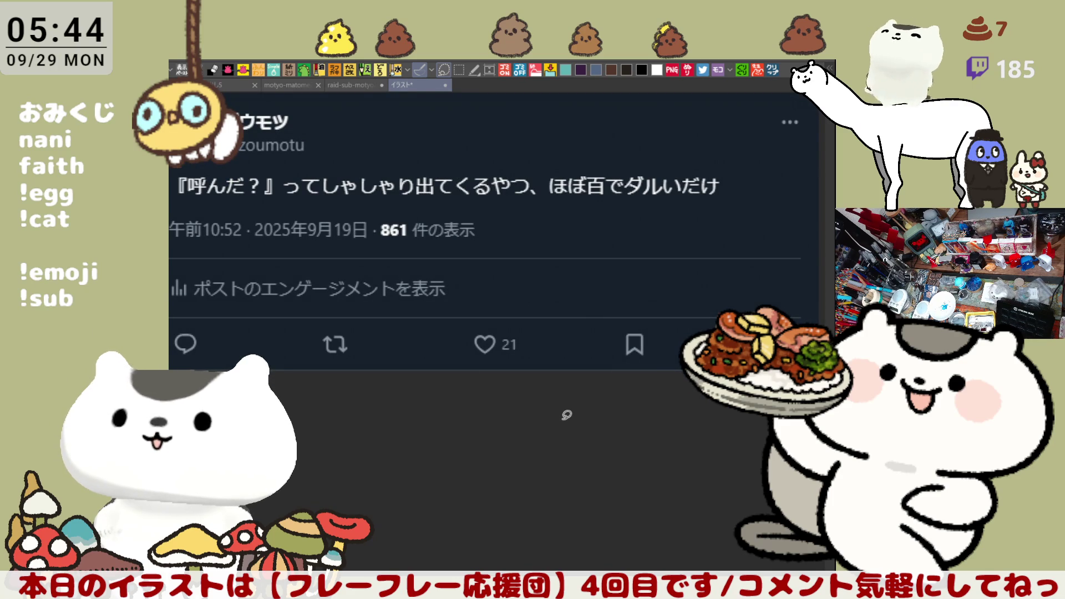
pyautogui.moveTo(566, 415)
pyautogui.mouseDown()
pyautogui.moveTo(587, 411)
pyautogui.moveTo(606, 445)
pyautogui.moveTo(621, 449)
pyautogui.moveTo(623, 440)
pyautogui.mouseUp()
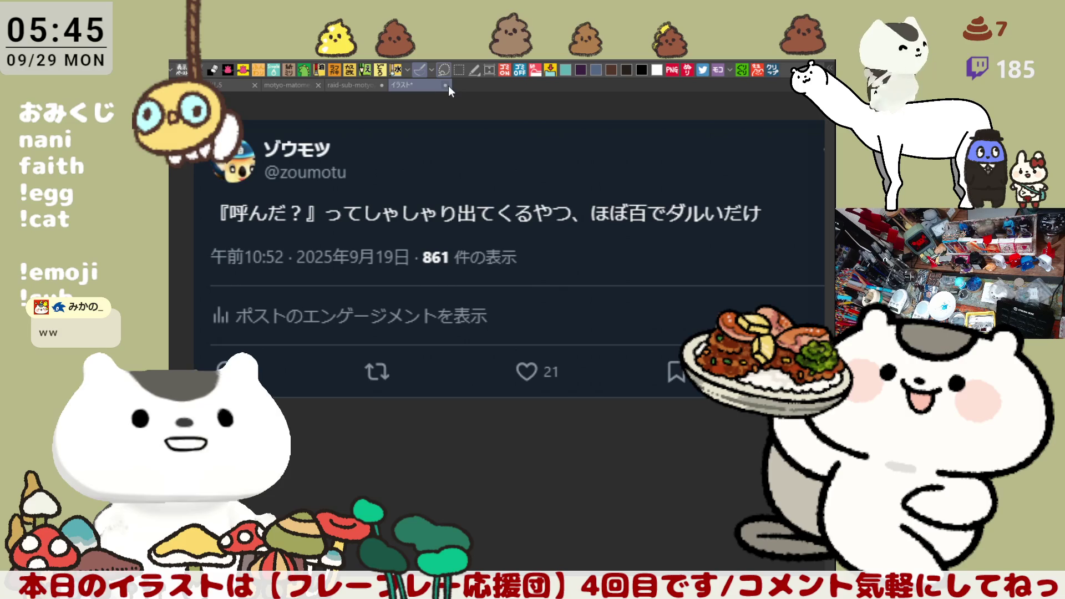
pyautogui.hotkey('ctrl', 'shift', 'Tab')
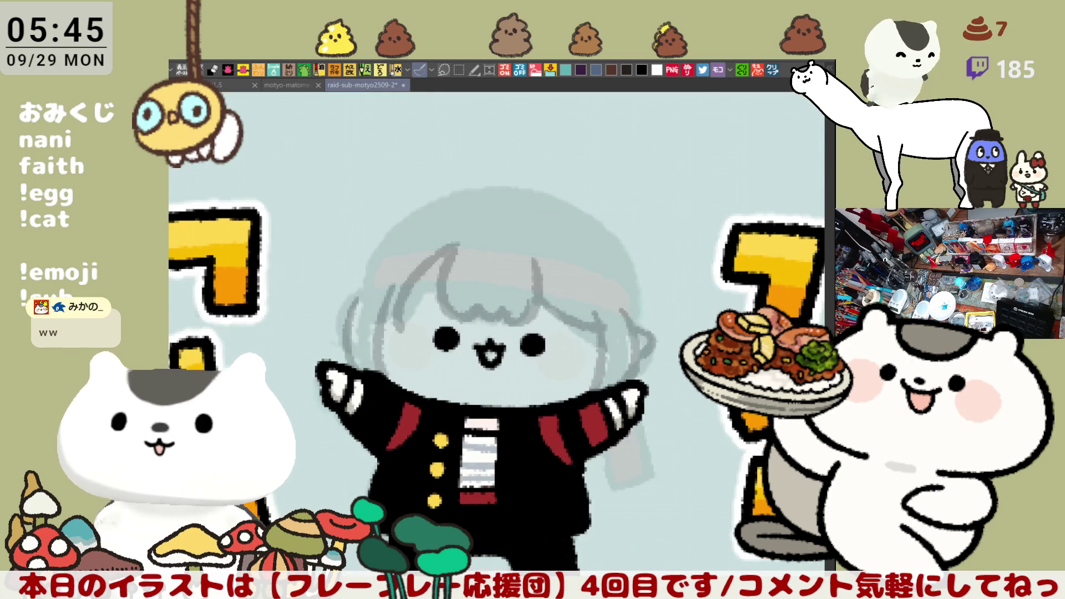
pyautogui.hotkey('ctrl', 'Tab')
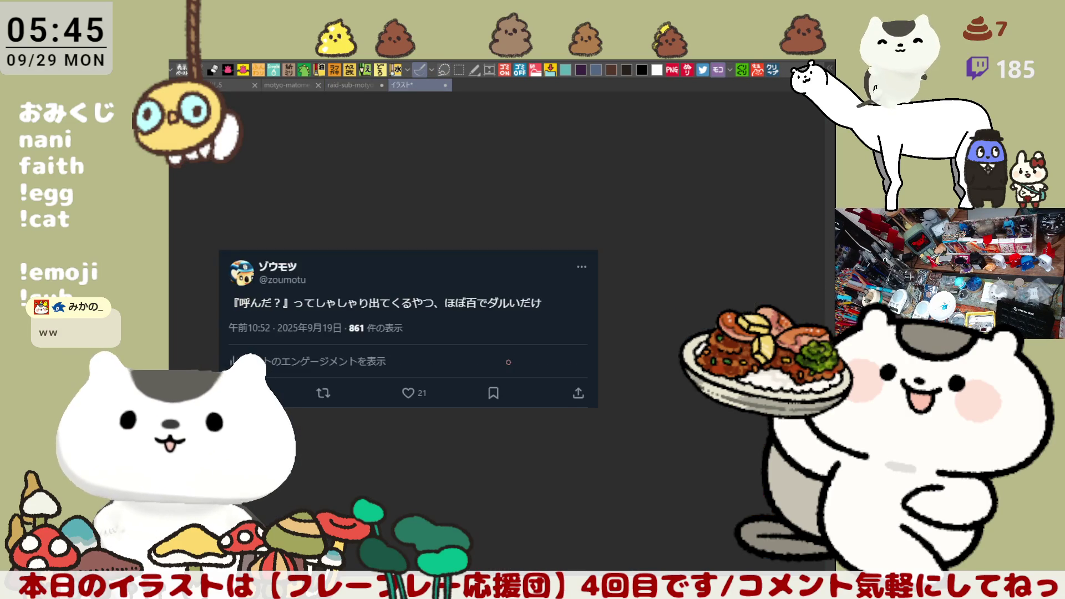
# - Scribble thick red loops around the tweet's heart icon and 21 like count, then return to the chibi
pyautogui.scroll(10, 508, 362)
pyautogui.moveTo(567, 323); pyautogui.dragTo(349, 248)
pyautogui.moveTo(530, 300)
pyautogui.mouseDown()
pyautogui.moveTo(364, 190)
pyautogui.moveTo(261, 276)
pyautogui.moveTo(277, 291)
pyautogui.moveTo(273, 316)
pyautogui.moveTo(338, 374)
pyautogui.moveTo(438, 392)
pyautogui.moveTo(574, 382)
pyautogui.moveTo(654, 207)
pyautogui.moveTo(208, 272)
pyautogui.moveTo(721, 318)
pyautogui.mouseUp()
pyautogui.moveTo(641, 367); pyautogui.dragTo(599, 456)
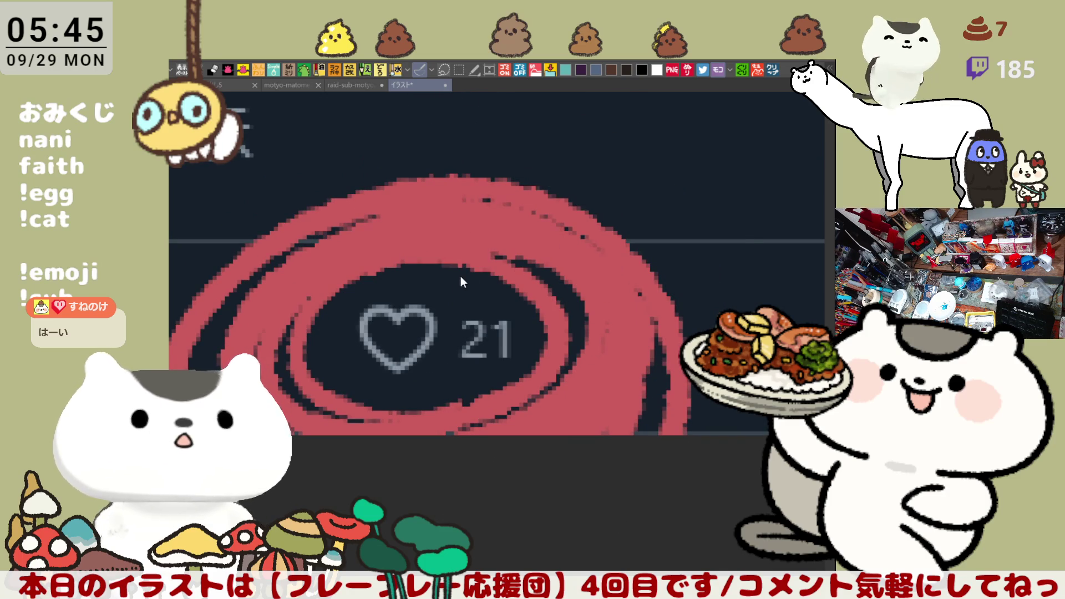
pyautogui.hotkey('ctrl', 'Tab')
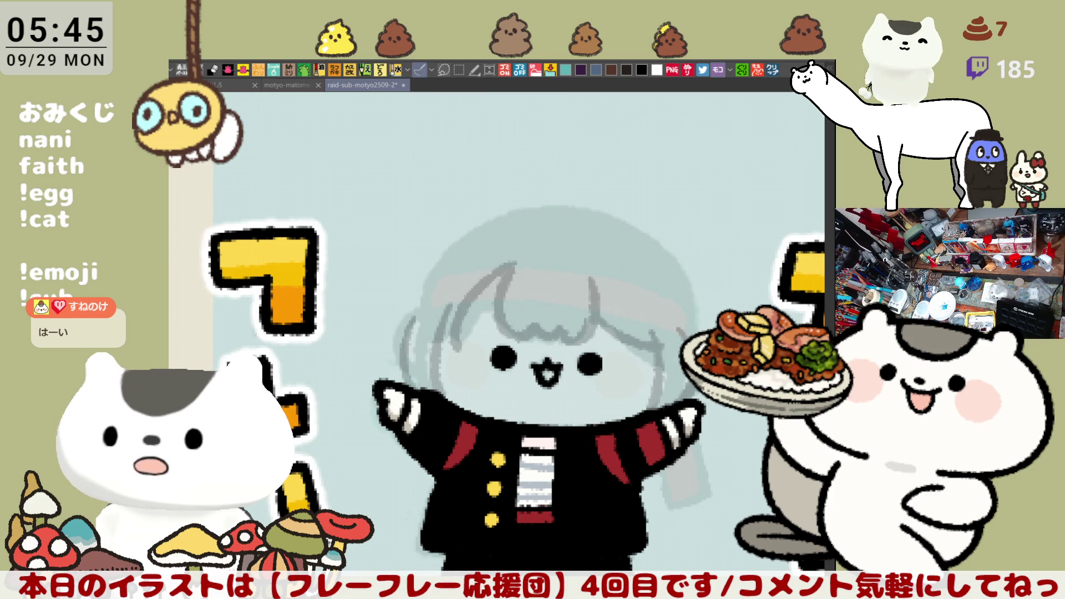
# - Show the top of the canvas and keep the right hair-outline stroke after an undo and redo
pyautogui.moveTo(670, 373); pyautogui.dragTo(610, 395)
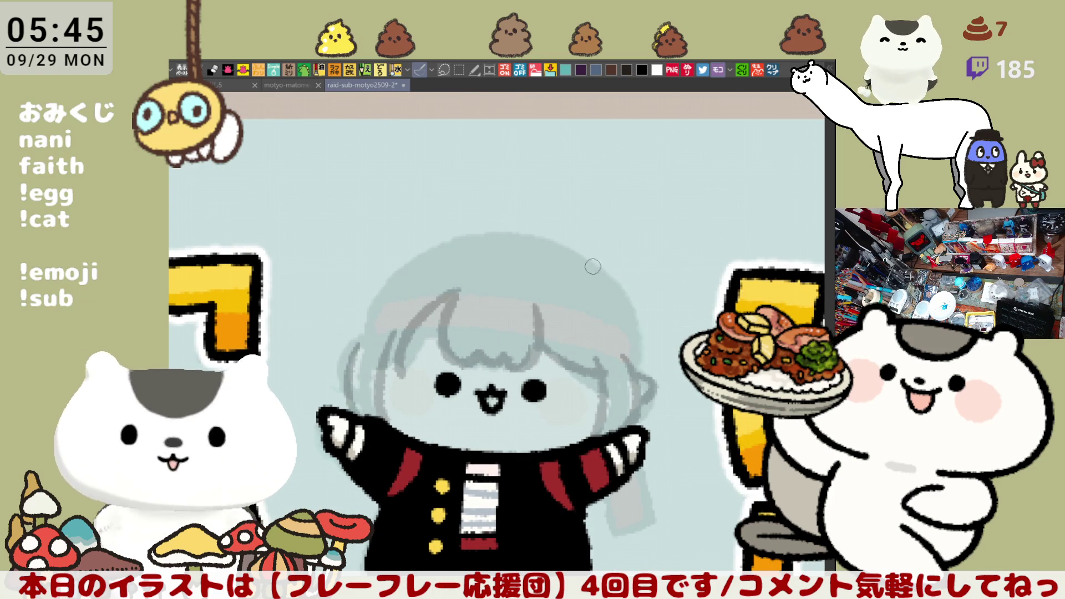
pyautogui.moveTo(572, 244)
pyautogui.mouseDown()
pyautogui.moveTo(648, 323)
pyautogui.moveTo(646, 377)
pyautogui.mouseUp()
pyautogui.hotkey('ctrl', 'z')
pyautogui.hotkey('ctrl', 'z')
pyautogui.hotkey('ctrl', 'y')
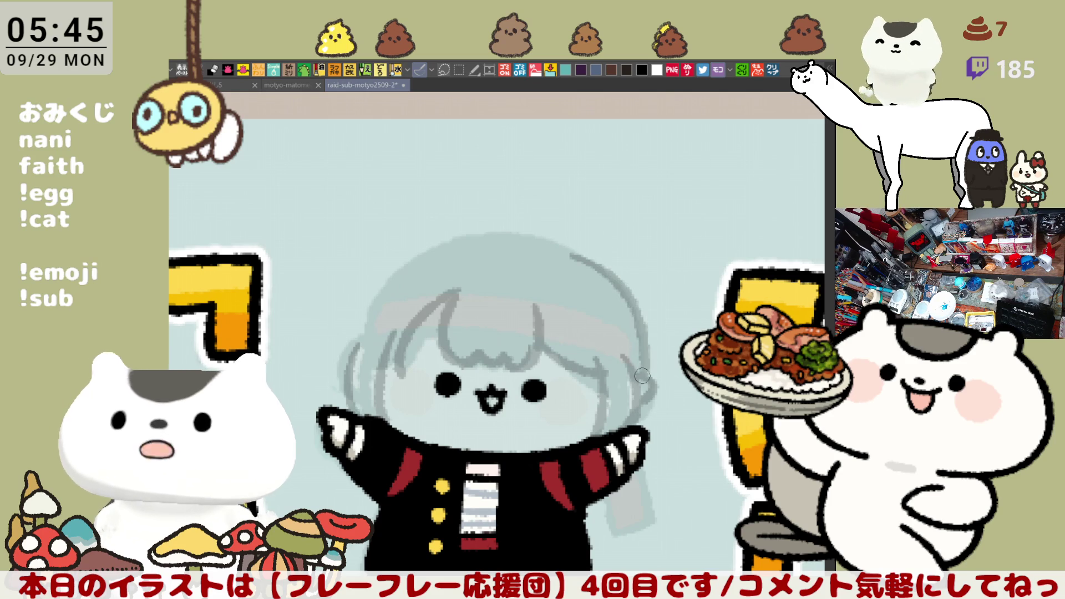
pyautogui.hotkey('ctrl', 'z')
pyautogui.hotkey('ctrl', 'y')
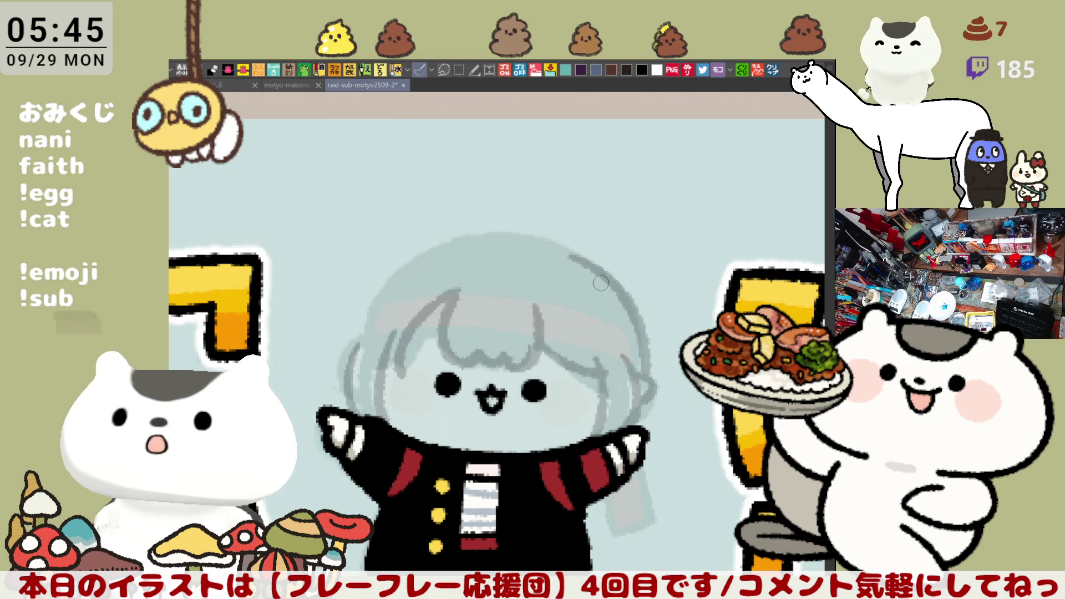
# - Try grey strokes along the head's top-left and left edge, undoing the rejected attempts
pyautogui.moveTo(575, 254); pyautogui.dragTo(358, 341)
pyautogui.moveTo(400, 269); pyautogui.dragTo(349, 358)
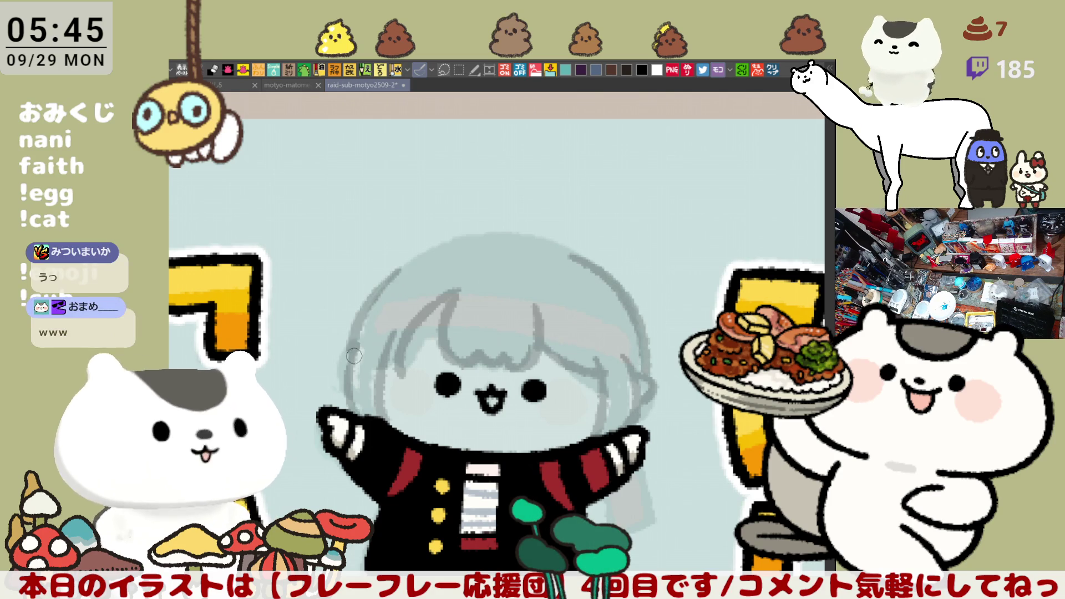
pyautogui.hotkey('ctrl', 'z')
pyautogui.moveTo(398, 269)
pyautogui.mouseDown()
pyautogui.moveTo(352, 348)
pyautogui.moveTo(354, 391)
pyautogui.mouseUp()
pyautogui.hotkey('ctrl', 'z')
pyautogui.hotkey('ctrl', 'z')
pyautogui.moveTo(357, 341); pyautogui.dragTo(333, 393)
pyautogui.moveTo(400, 261); pyautogui.dragTo(354, 361)
# - Try several strokes along the top of the head, undoing each one
pyautogui.hotkey('ctrl', 'z')
pyautogui.moveTo(394, 269); pyautogui.dragTo(349, 359)
pyautogui.moveTo(423, 254); pyautogui.dragTo(549, 238)
pyautogui.hotkey('ctrl', 'z')
pyautogui.moveTo(416, 257); pyautogui.dragTo(557, 247)
pyautogui.hotkey('ctrl', 'z')
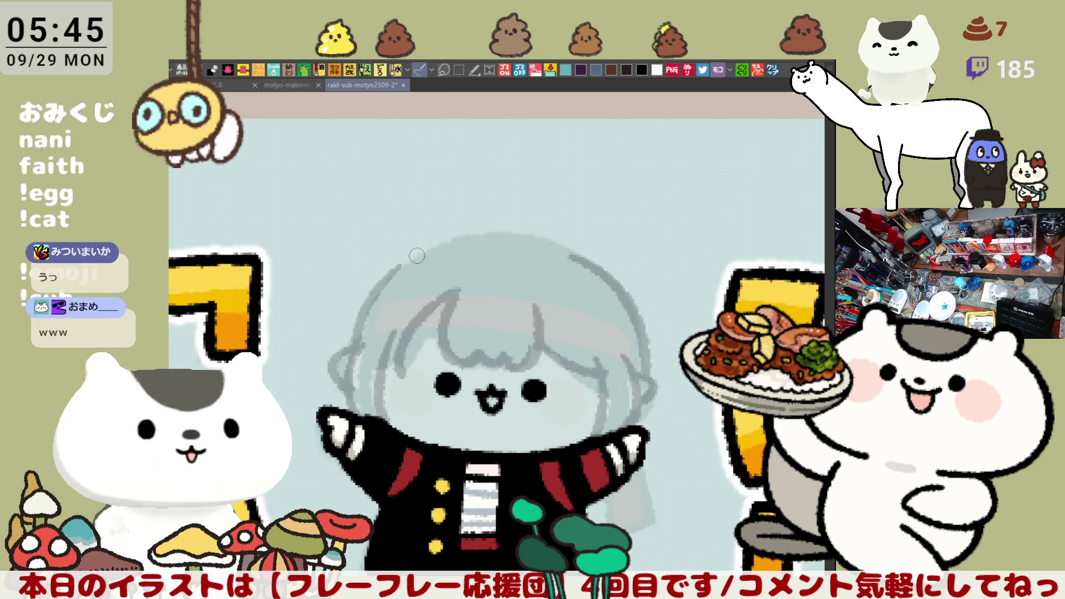
pyautogui.moveTo(414, 258); pyautogui.dragTo(563, 249)
pyautogui.hotkey('ctrl', 'z')
pyautogui.moveTo(410, 263)
pyautogui.mouseDown()
pyautogui.moveTo(568, 247)
pyautogui.moveTo(433, 245)
pyautogui.moveTo(538, 239)
pyautogui.mouseUp()
pyautogui.hotkey('ctrl', 'z')
pyautogui.hotkey('ctrl', 'z')
pyautogui.hotkey('ctrl', 'z')
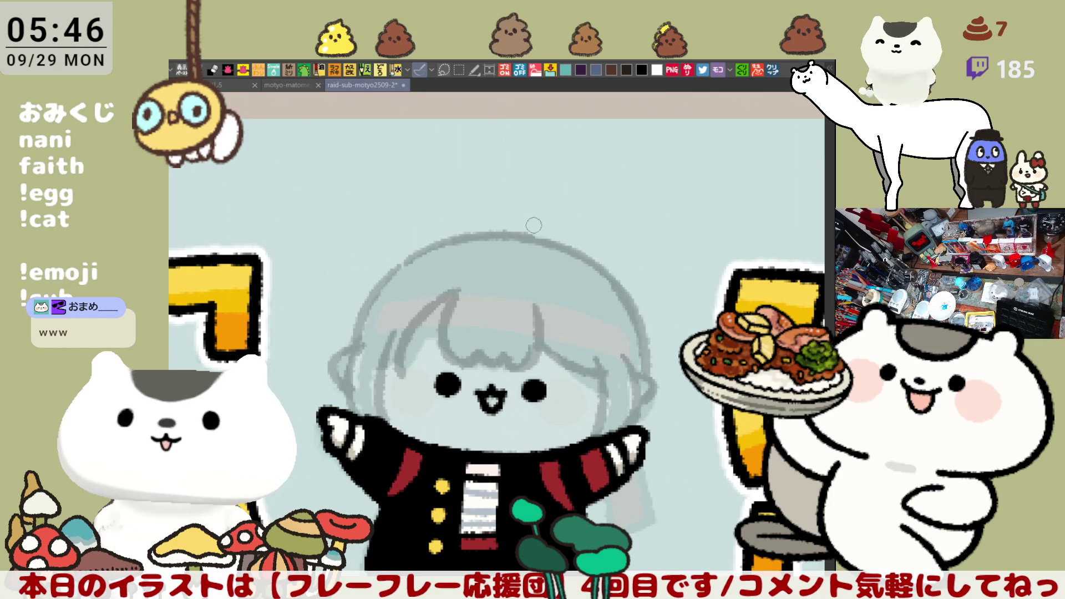
# - Draw the curled ahoge atop the head, redrawing it wider until it looks right
pyautogui.moveTo(517, 229)
pyautogui.mouseDown()
pyautogui.moveTo(541, 194)
pyautogui.moveTo(511, 228)
pyautogui.moveTo(555, 185)
pyautogui.moveTo(566, 190)
pyautogui.mouseUp()
pyautogui.hotkey('ctrl', 'z')
pyautogui.hotkey('ctrl', 'z')
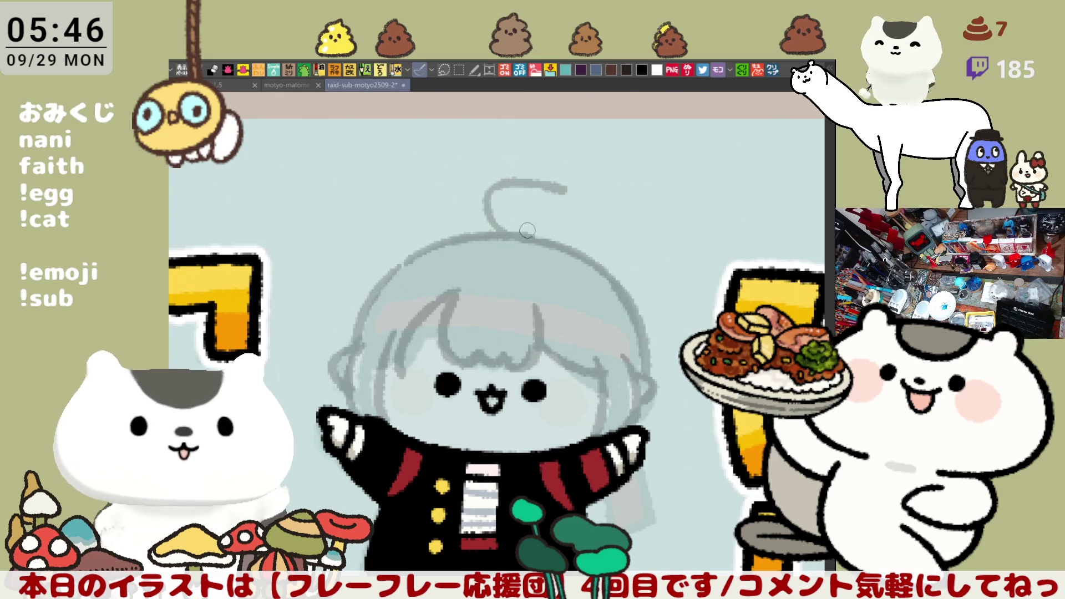
pyautogui.hotkey('ctrl', 'z')
pyautogui.moveTo(502, 232)
pyautogui.mouseDown()
pyautogui.moveTo(490, 201)
pyautogui.moveTo(568, 197)
pyautogui.mouseUp()
pyautogui.hotkey('ctrl', 'z')
pyautogui.moveTo(518, 232)
pyautogui.mouseDown()
pyautogui.moveTo(499, 191)
pyautogui.moveTo(586, 198)
pyautogui.moveTo(526, 227)
pyautogui.moveTo(582, 203)
pyautogui.mouseUp()
pyautogui.hotkey('ctrl', 'z')
pyautogui.moveTo(347, 343)
pyautogui.mouseDown()
pyautogui.moveTo(365, 311)
pyautogui.moveTo(412, 327)
pyautogui.mouseUp()
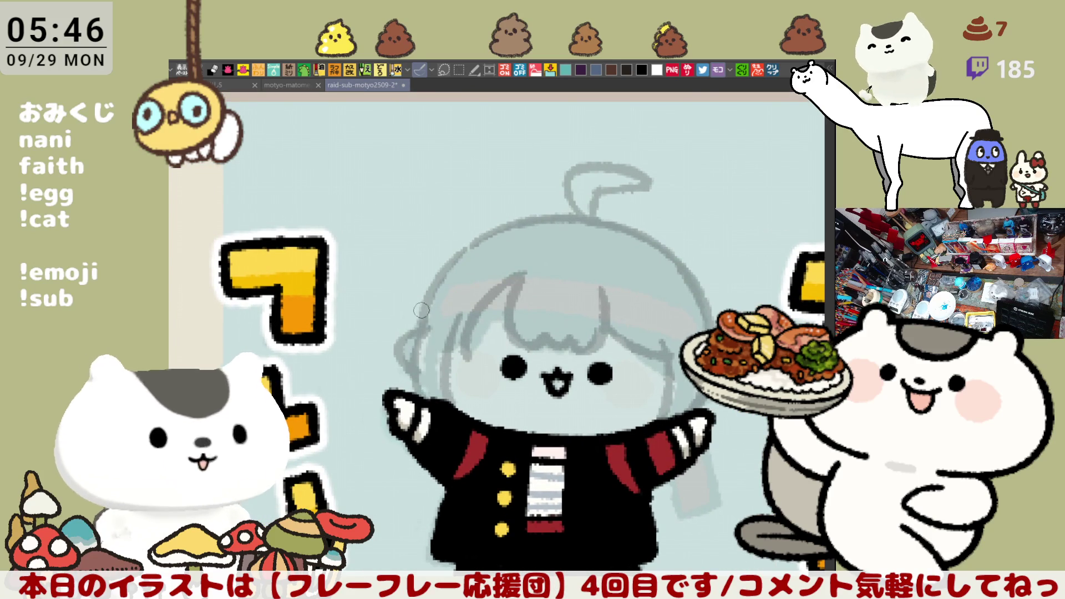
# - Try a long left hair-outline stroke down to the hand and shift the view
pyautogui.moveTo(428, 289)
pyautogui.mouseDown()
pyautogui.moveTo(383, 360)
pyautogui.moveTo(402, 396)
pyautogui.moveTo(377, 371)
pyautogui.moveTo(408, 402)
pyautogui.mouseUp()
pyautogui.hotkey('ctrl', 'z')
pyautogui.moveTo(504, 415); pyautogui.dragTo(446, 385)
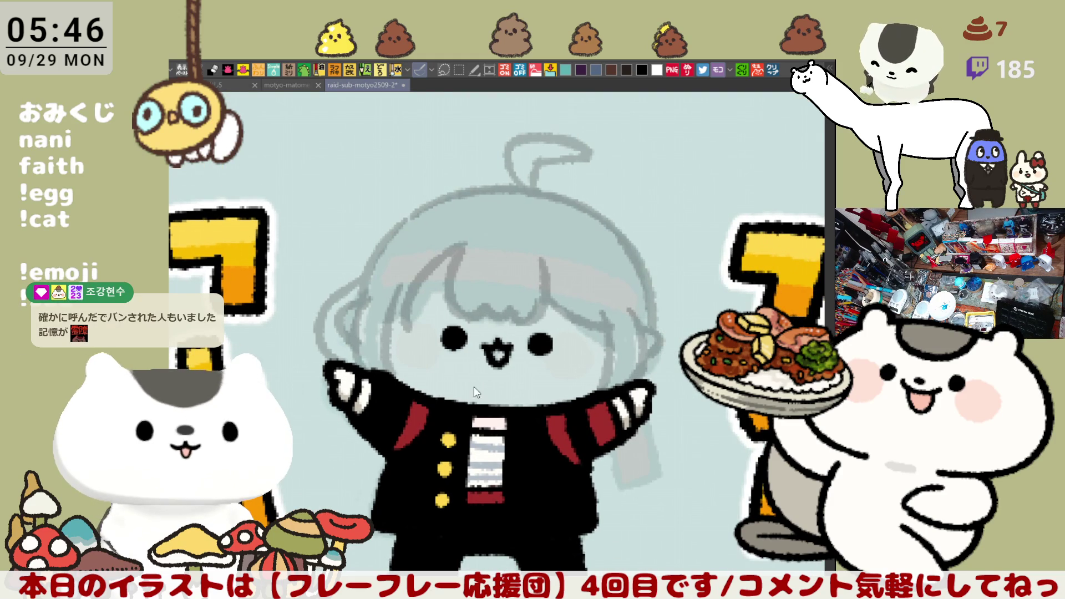
pyautogui.hotkey('ctrl', 'z')
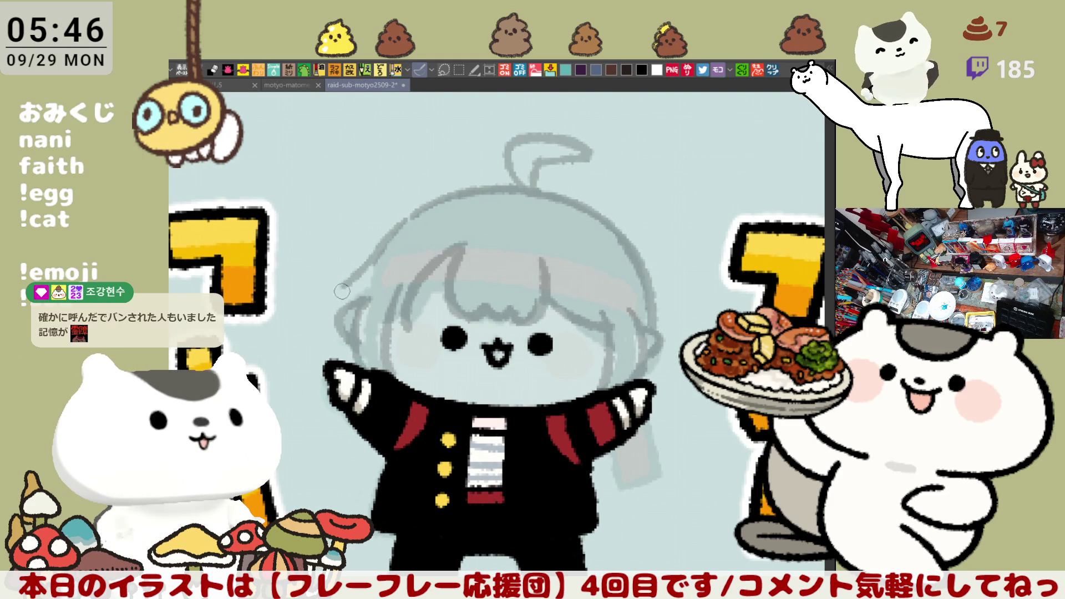
# - Sketch and undo several attempts at the left side of the hair outline
pyautogui.moveTo(349, 281); pyautogui.dragTo(325, 355)
pyautogui.hotkey('ctrl', 'z')
pyautogui.moveTo(348, 283); pyautogui.dragTo(342, 372)
pyautogui.hotkey('ctrl', 'z')
pyautogui.moveTo(350, 281); pyautogui.dragTo(342, 367)
pyautogui.hotkey('ctrl', 'z')
pyautogui.moveTo(336, 292); pyautogui.dragTo(337, 361)
pyautogui.hotkey('ctrl', 'z')
pyautogui.moveTo(339, 284); pyautogui.dragTo(342, 354)
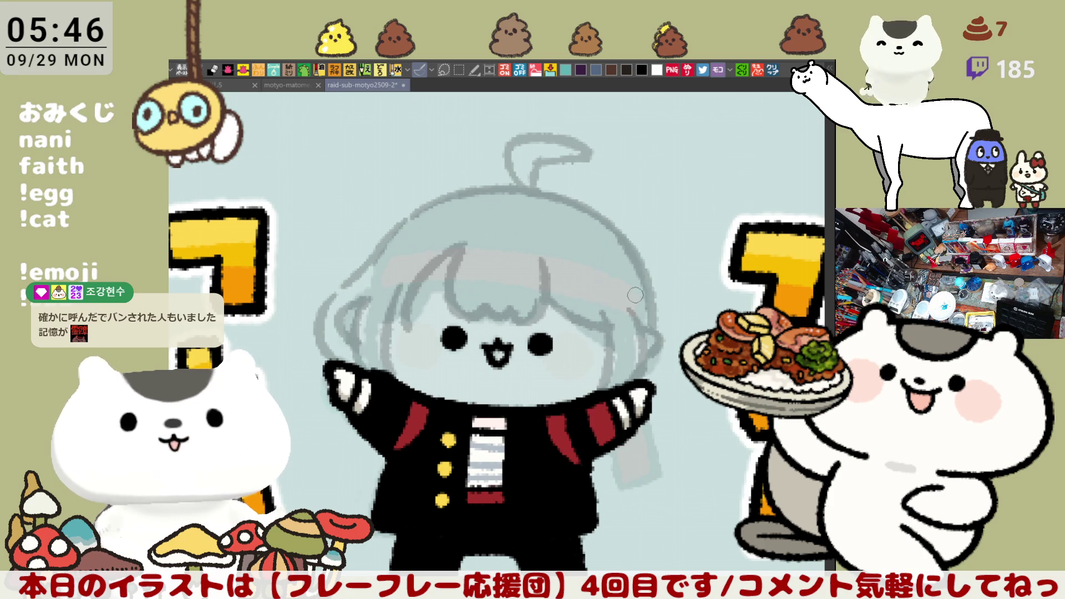
pyautogui.hotkey('ctrl', 'z')
# - Keep retrying the left hair edge stroke, undoing each unsatisfying version
pyautogui.moveTo(333, 303); pyautogui.dragTo(331, 361)
pyautogui.hotkey('ctrl', 'z')
pyautogui.moveTo(339, 288); pyautogui.dragTo(347, 371)
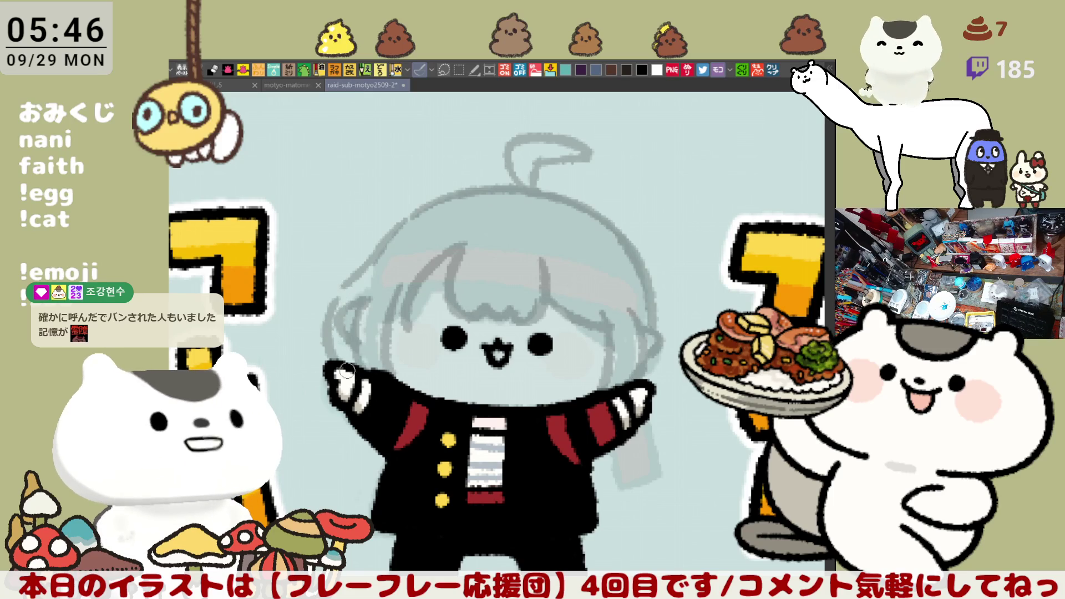
pyautogui.hotkey('ctrl', 'z')
pyautogui.moveTo(364, 258)
pyautogui.mouseDown()
pyautogui.moveTo(340, 297)
pyautogui.moveTo(353, 304)
pyautogui.moveTo(346, 344)
pyautogui.mouseUp()
pyautogui.hotkey('ctrl', 'z')
pyautogui.hotkey('ctrl', 'z')
pyautogui.moveTo(333, 302); pyautogui.dragTo(351, 369)
pyautogui.hotkey('ctrl', 'z')
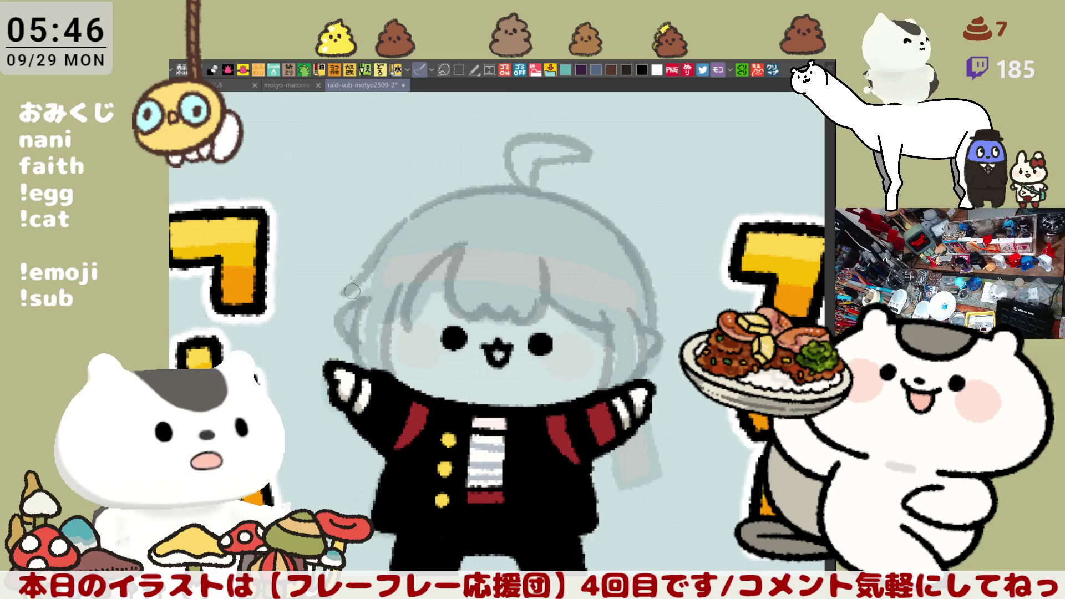
pyautogui.moveTo(343, 286); pyautogui.dragTo(333, 361)
pyautogui.hotkey('ctrl', 'z')
pyautogui.moveTo(342, 283); pyautogui.dragTo(331, 369)
# - Draw a new left hair edge and begin sketching the upper-left hair edge
pyautogui.hotkey('ctrl', 'z')
pyautogui.moveTo(332, 305); pyautogui.dragTo(318, 360)
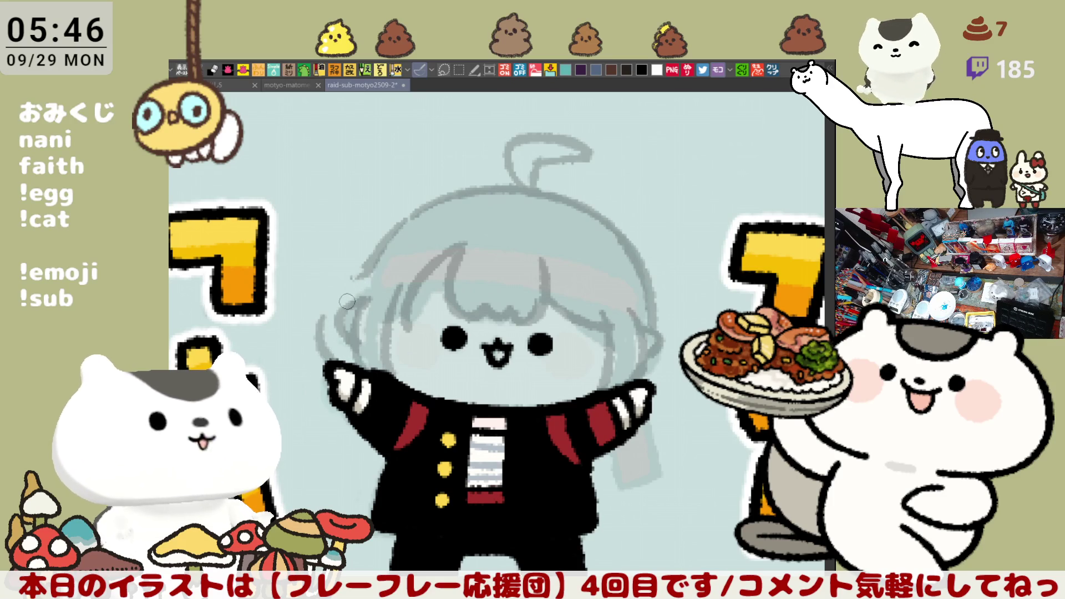
pyautogui.moveTo(329, 311); pyautogui.dragTo(369, 260)
pyautogui.hotkey('ctrl', 'z')
pyautogui.hotkey('ctrl', 'z')
pyautogui.moveTo(317, 322); pyautogui.dragTo(358, 278)
# - Redraw the upper-left hair edge until the curved grey strand sits right
pyautogui.hotkey('ctrl', 'z')
pyautogui.moveTo(316, 319); pyautogui.dragTo(374, 259)
pyautogui.hotkey('ctrl', 'z')
pyautogui.moveTo(315, 323); pyautogui.dragTo(373, 262)
pyautogui.hotkey('ctrl', 'z')
pyautogui.moveTo(317, 338); pyautogui.dragTo(371, 259)
pyautogui.hotkey('ctrl', 'z')
pyautogui.hotkey('ctrl', 'z')
pyautogui.hotkey('ctrl', 'z')
pyautogui.moveTo(318, 327); pyautogui.dragTo(358, 272)
pyautogui.hotkey('ctrl', 'z')
pyautogui.hotkey('ctrl', 'z')
pyautogui.moveTo(322, 308); pyautogui.dragTo(324, 343)
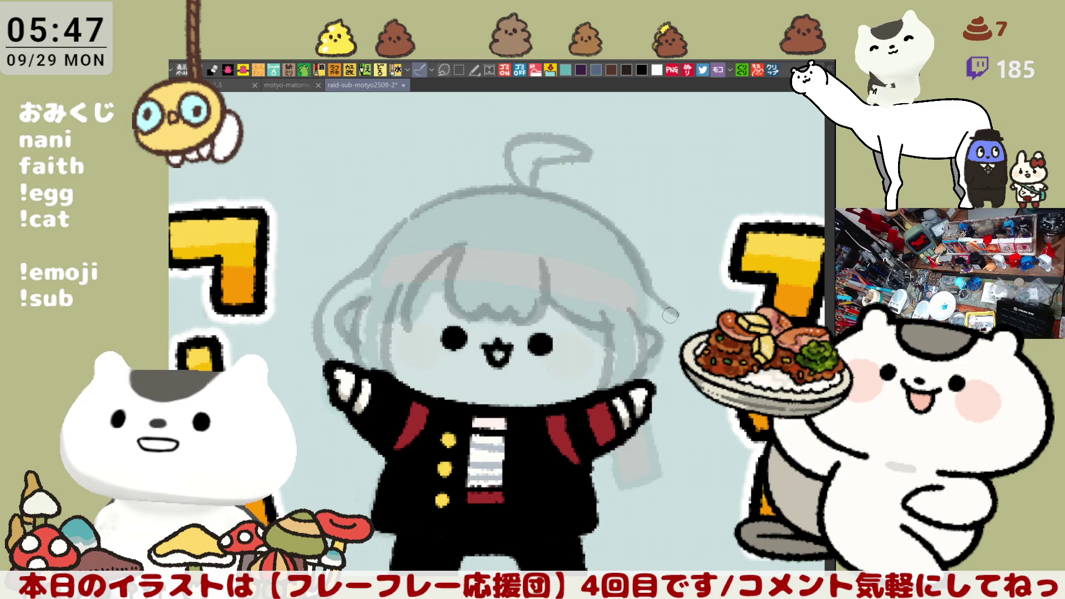
# - Sketch a short stroke down the right hair edge, redrawing it once
pyautogui.moveTo(643, 278); pyautogui.dragTo(669, 327)
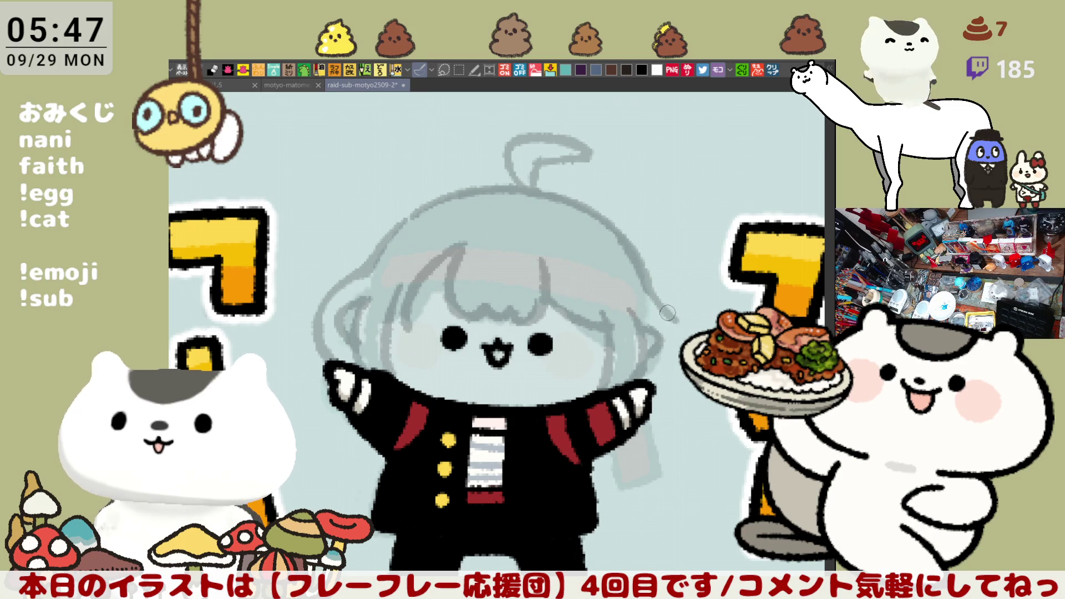
pyautogui.hotkey('ctrl', 'z')
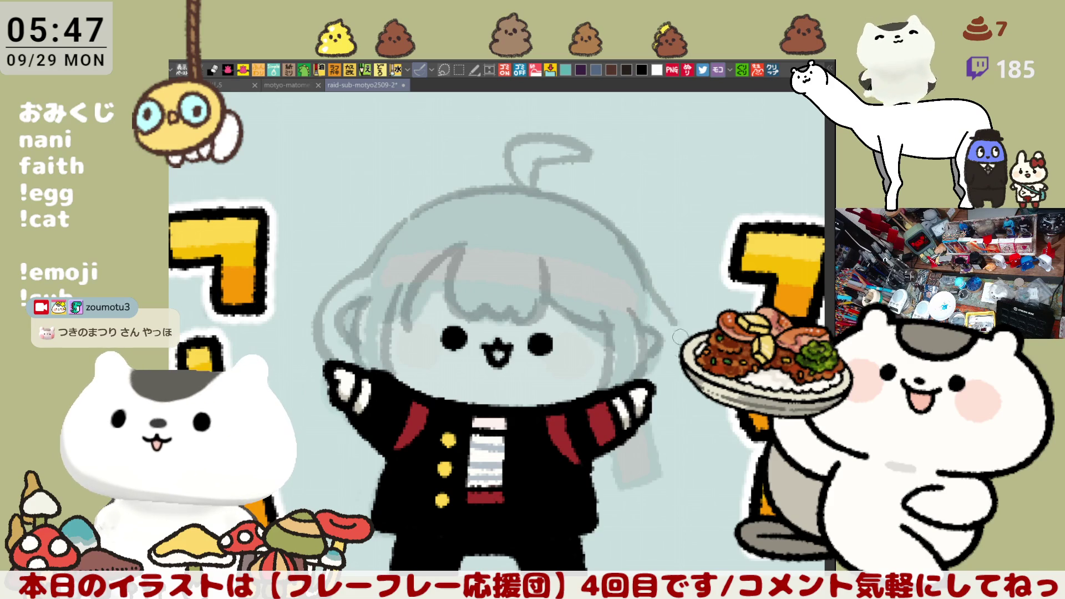
pyautogui.moveTo(665, 309)
pyautogui.mouseDown()
pyautogui.moveTo(677, 376)
pyautogui.moveTo(666, 355)
pyautogui.mouseUp()
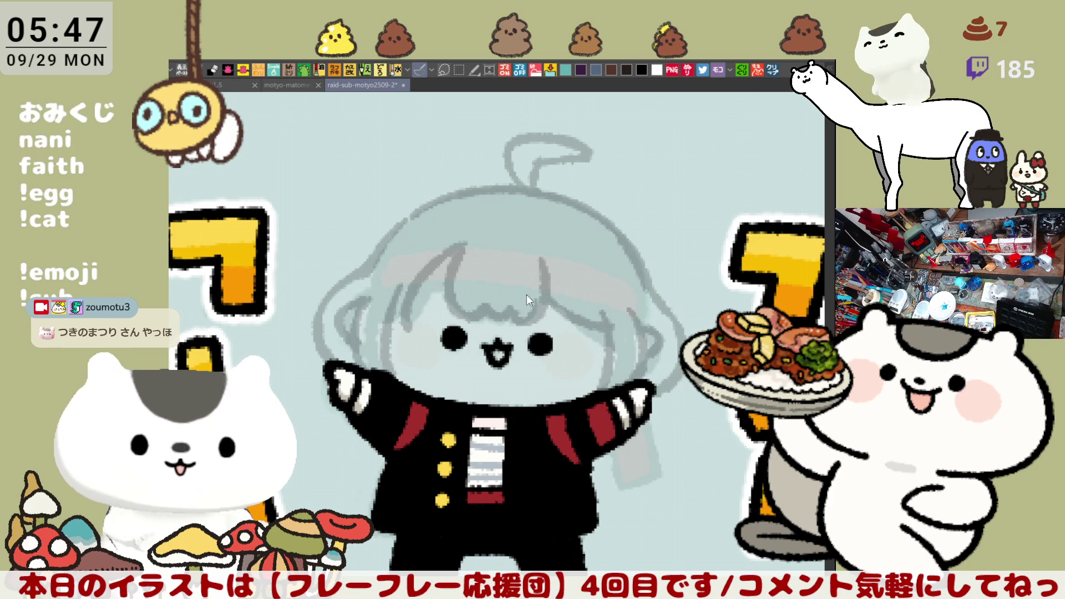
# - Erase the faint left outer hair outline and redraw it darker, extending it upward
pyautogui.moveTo(355, 270)
pyautogui.mouseDown()
pyautogui.moveTo(333, 366)
pyautogui.moveTo(322, 333)
pyautogui.mouseUp()
pyautogui.moveTo(337, 288)
pyautogui.mouseDown()
pyautogui.moveTo(319, 358)
pyautogui.moveTo(327, 294)
pyautogui.moveTo(356, 364)
pyautogui.mouseUp()
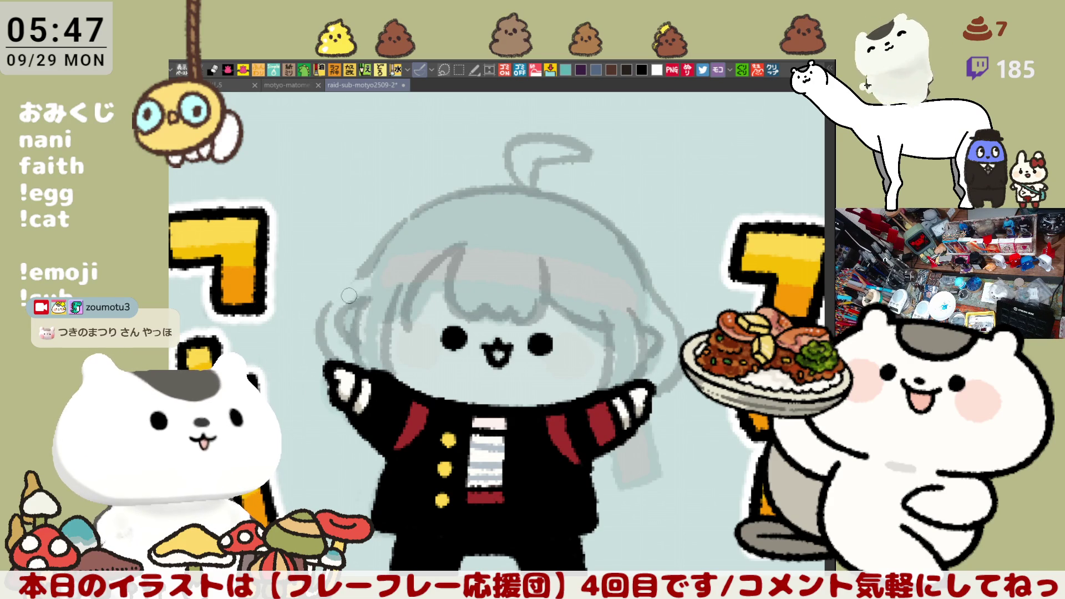
pyautogui.moveTo(328, 315)
pyautogui.mouseDown()
pyautogui.moveTo(361, 272)
pyautogui.moveTo(327, 327)
pyautogui.moveTo(367, 268)
pyautogui.mouseUp()
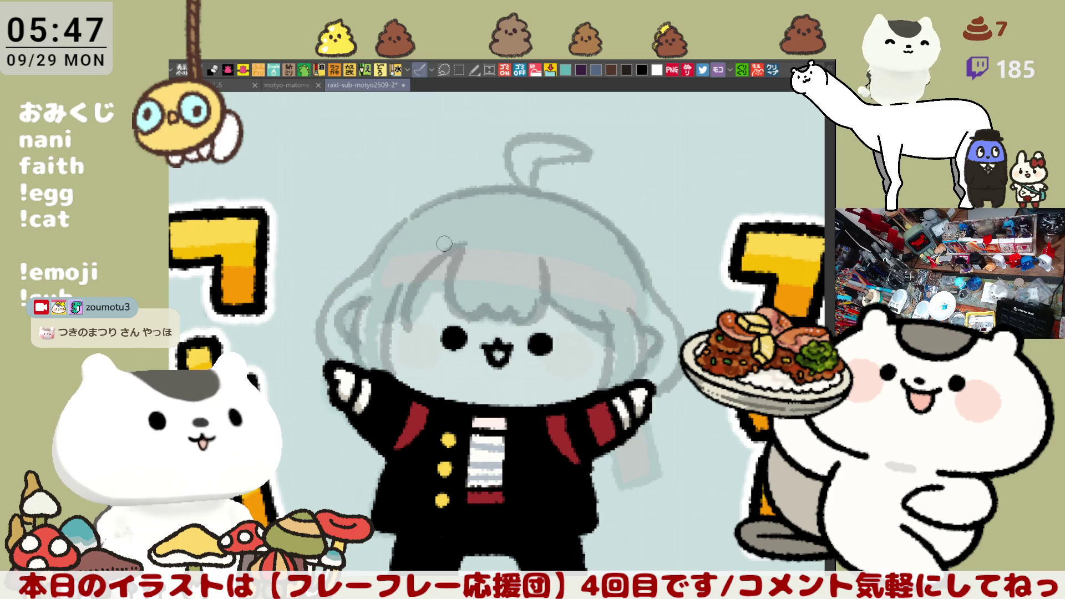
pyautogui.press('-')
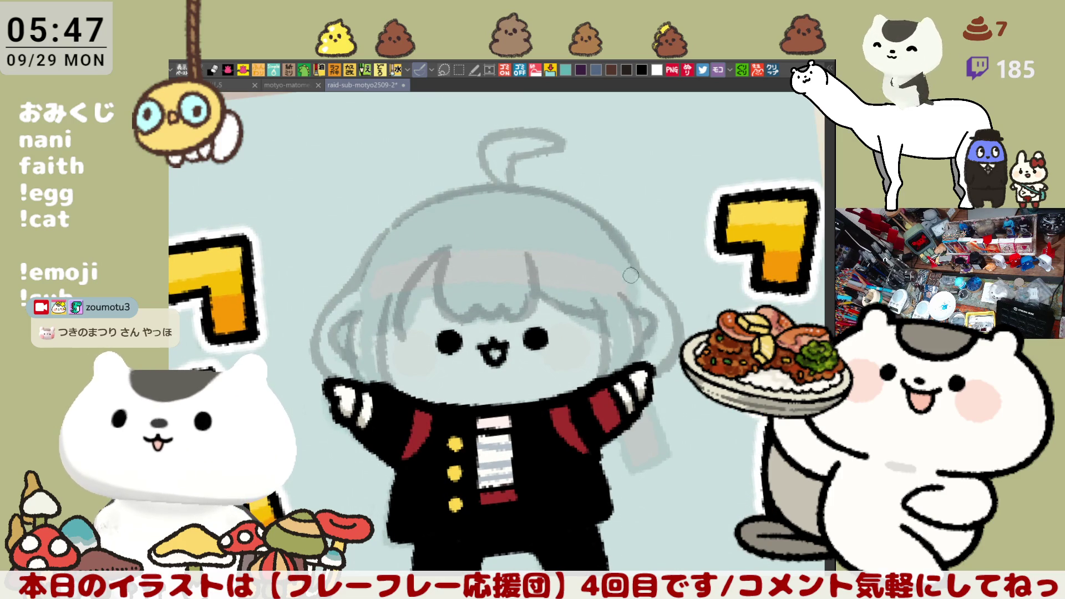
pyautogui.press('^')
pyautogui.press('^')
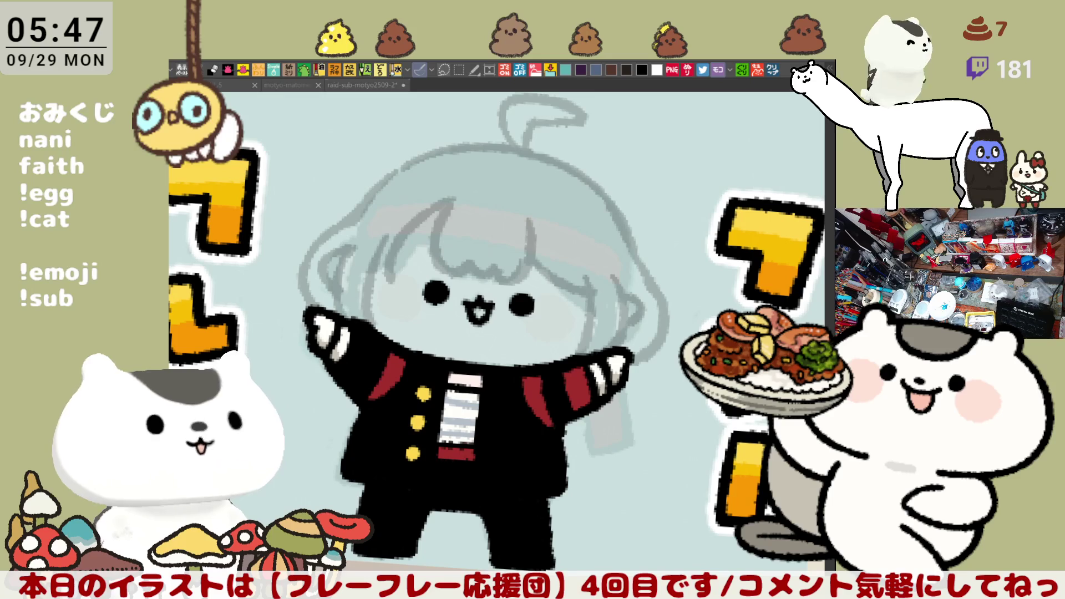
pyautogui.moveTo(336, 231)
pyautogui.mouseDown()
pyautogui.moveTo(307, 252)
pyautogui.moveTo(311, 230)
pyautogui.moveTo(331, 256)
pyautogui.moveTo(310, 315)
pyautogui.moveTo(339, 247)
pyautogui.mouseUp()
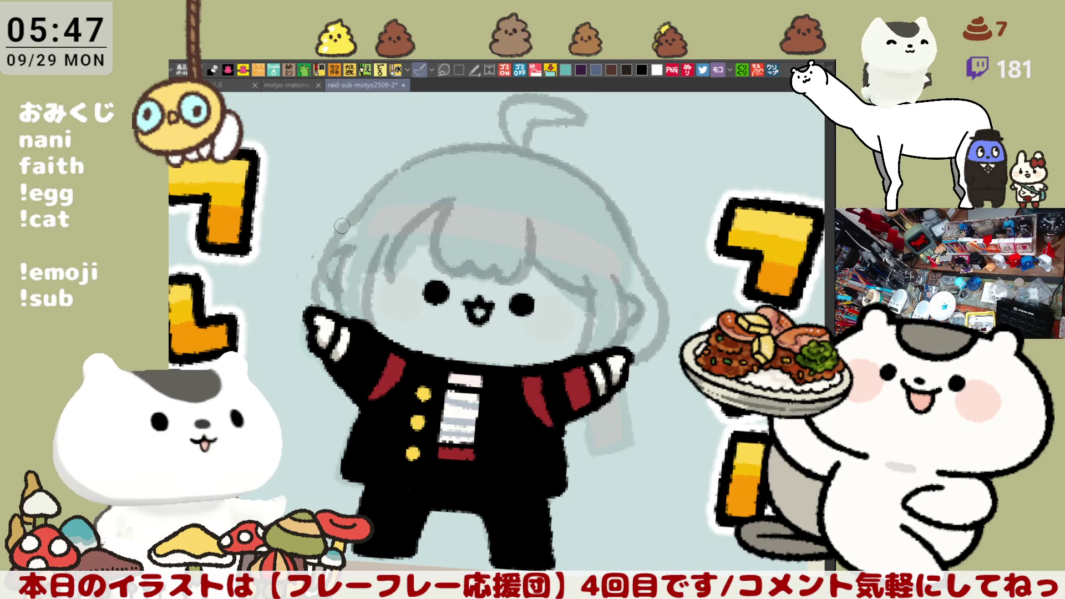
pyautogui.moveTo(313, 269)
pyautogui.mouseDown()
pyautogui.moveTo(340, 235)
pyautogui.moveTo(328, 314)
pyautogui.mouseUp()
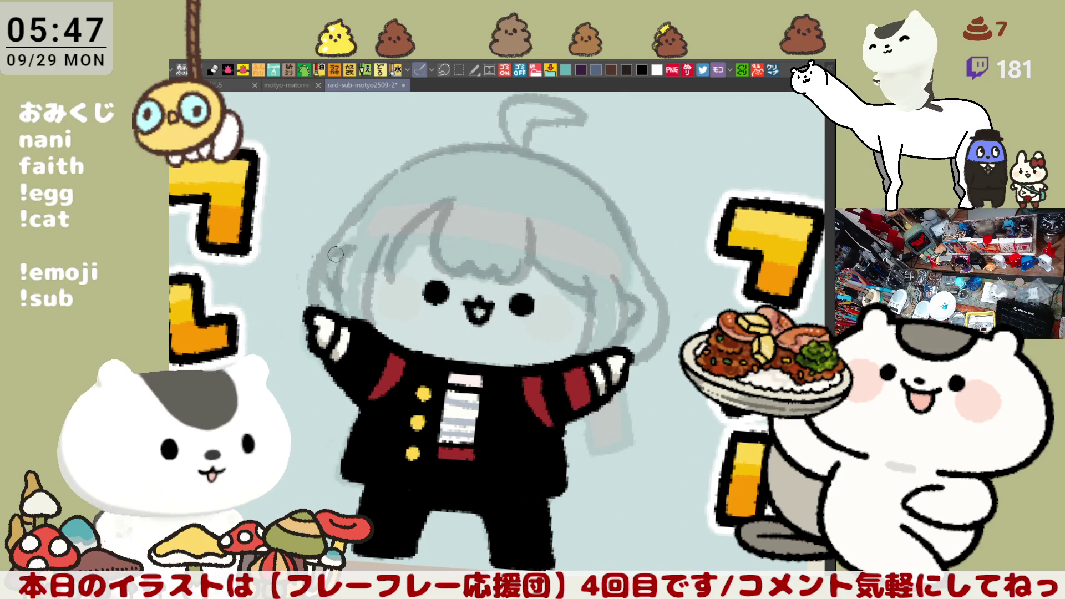
pyautogui.moveTo(323, 238); pyautogui.dragTo(316, 268)
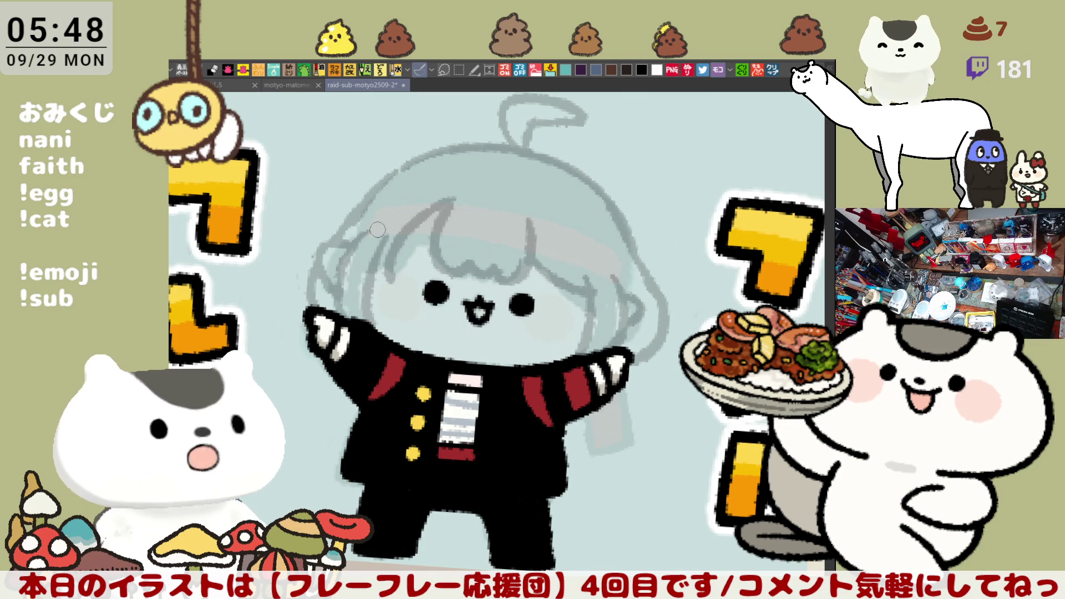
# - Add hair strands beside and down the left cheek
pyautogui.moveTo(376, 304)
pyautogui.mouseDown()
pyautogui.moveTo(382, 267)
pyautogui.moveTo(386, 278)
pyautogui.mouseUp()
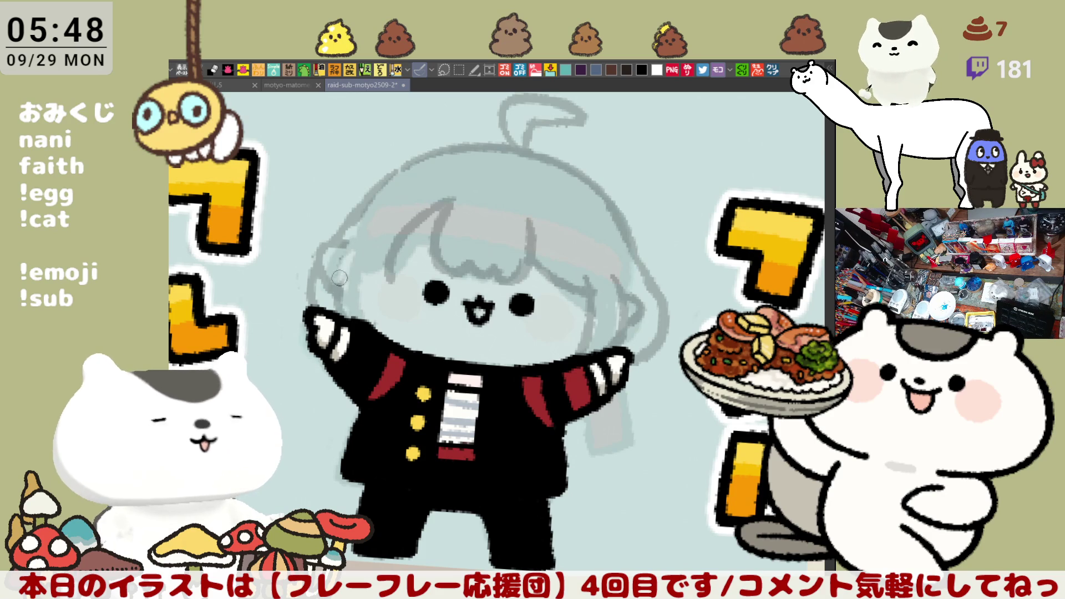
pyautogui.moveTo(367, 232); pyautogui.dragTo(338, 295)
pyautogui.hotkey('ctrl', 'z')
pyautogui.moveTo(361, 229); pyautogui.dragTo(349, 274)
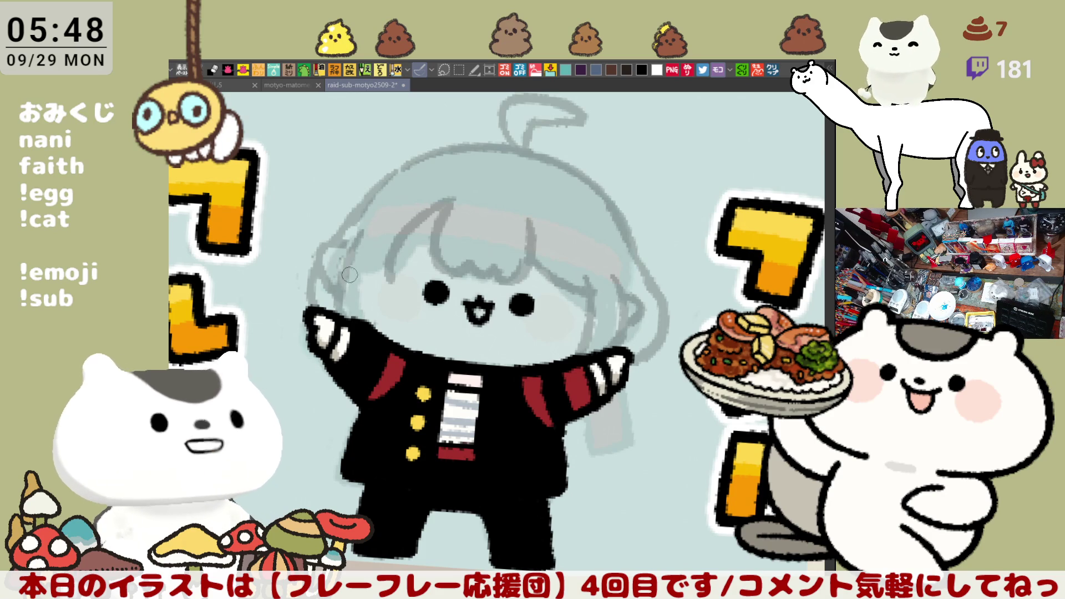
pyautogui.moveTo(394, 248)
pyautogui.mouseDown()
pyautogui.moveTo(387, 300)
pyautogui.moveTo(365, 322)
pyautogui.mouseUp()
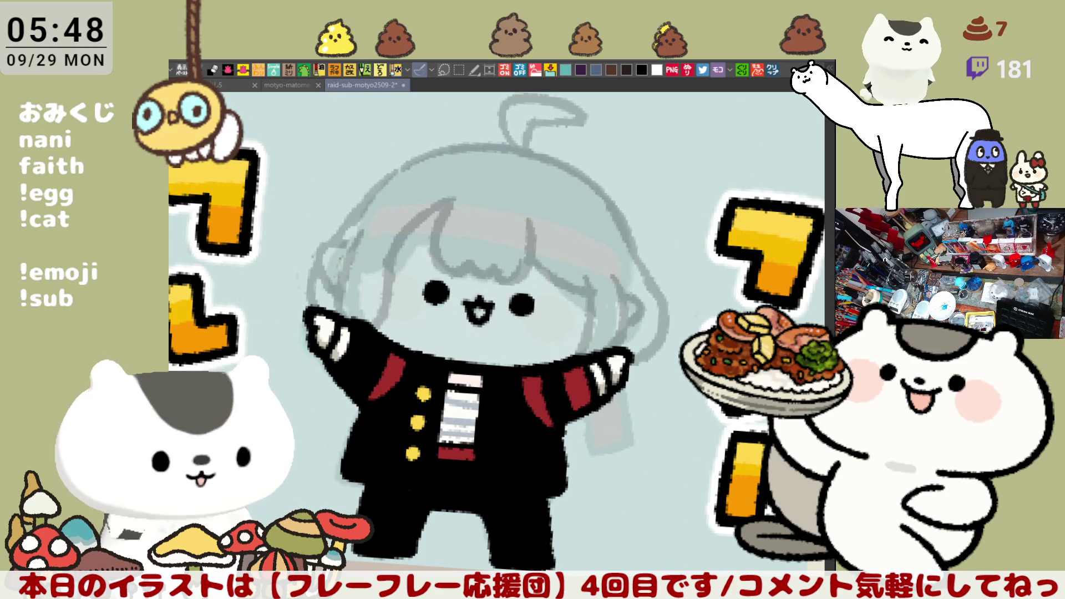
# - Draw a hair strand down the face's right side, redoing it once
pyautogui.moveTo(580, 282); pyautogui.dragTo(575, 360)
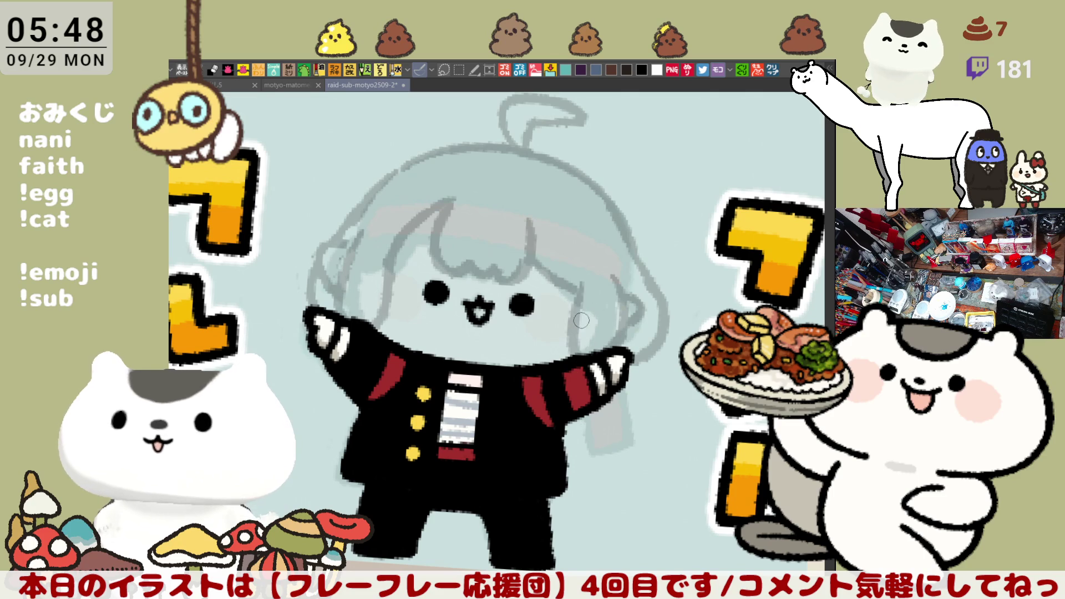
pyautogui.hotkey('ctrl', 'z')
pyautogui.moveTo(579, 284); pyautogui.dragTo(572, 358)
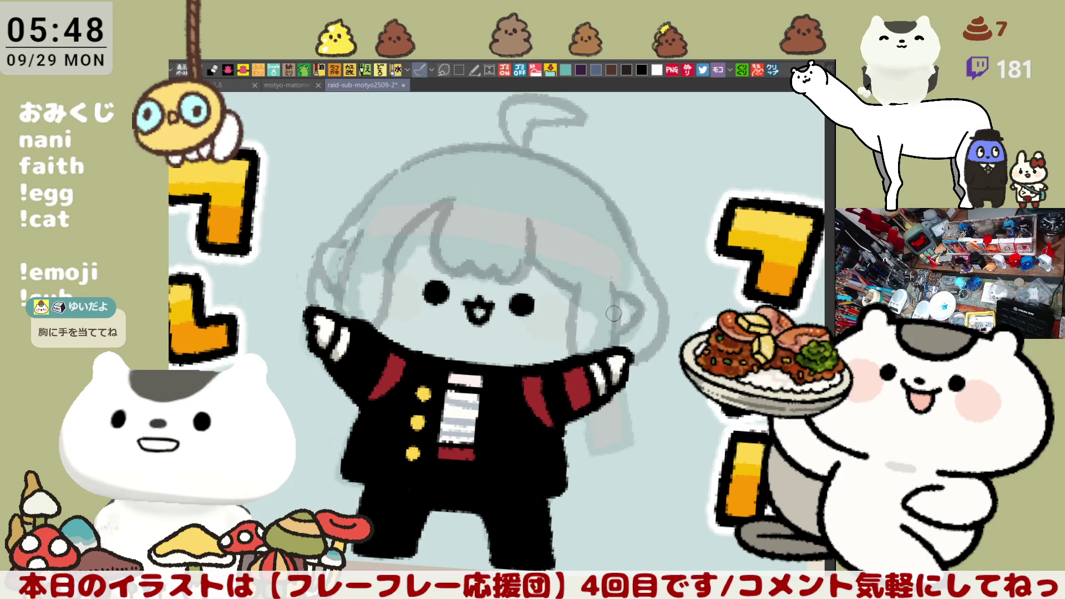
pyautogui.moveTo(614, 314)
pyautogui.mouseDown()
pyautogui.moveTo(606, 283)
pyautogui.moveTo(560, 296)
pyautogui.moveTo(567, 330)
pyautogui.mouseUp()
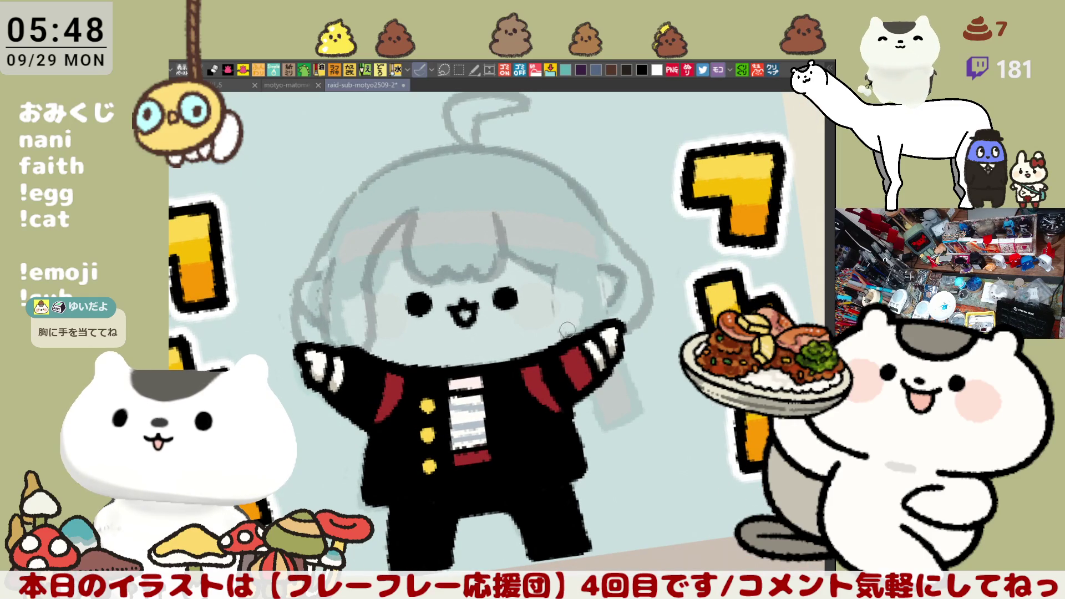
# - Reset the canvas rotation and sketch hair strands along the face's right edge
pyautogui.hotkey('ctrl', '@')
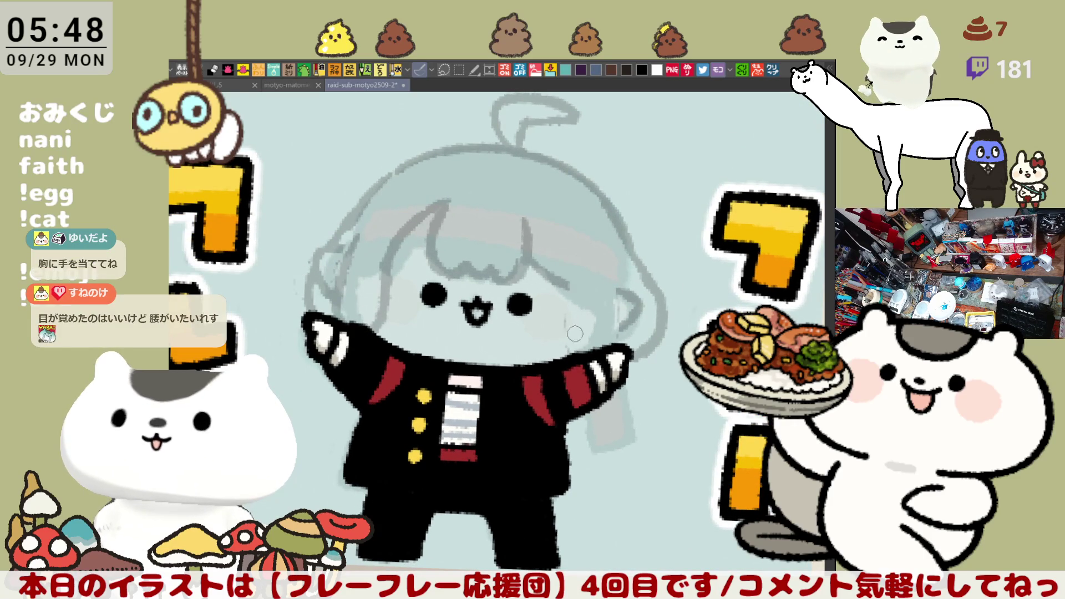
pyautogui.moveTo(560, 281); pyautogui.dragTo(569, 361)
pyautogui.hotkey('ctrl', 'z')
pyautogui.hotkey('ctrl', 'z')
pyautogui.moveTo(560, 278)
pyautogui.mouseDown()
pyautogui.moveTo(571, 368)
pyautogui.moveTo(566, 304)
pyautogui.moveTo(609, 358)
pyautogui.mouseUp()
pyautogui.hotkey('ctrl', 'z')
pyautogui.moveTo(620, 286); pyautogui.dragTo(623, 308)
pyautogui.moveTo(606, 264); pyautogui.dragTo(611, 322)
pyautogui.moveTo(607, 282); pyautogui.dragTo(610, 303)
# - Sketch the left fringe strands and one strand sweeping down-right across the forehead
pyautogui.press('-')
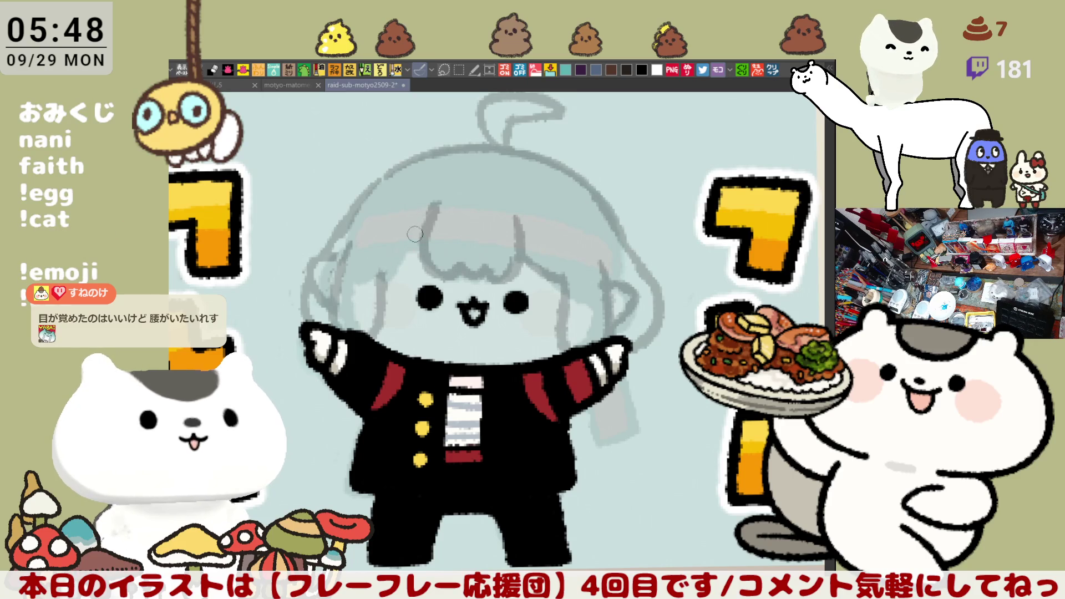
pyautogui.moveTo(389, 242)
pyautogui.mouseDown()
pyautogui.moveTo(367, 266)
pyautogui.moveTo(432, 213)
pyautogui.moveTo(395, 279)
pyautogui.mouseUp()
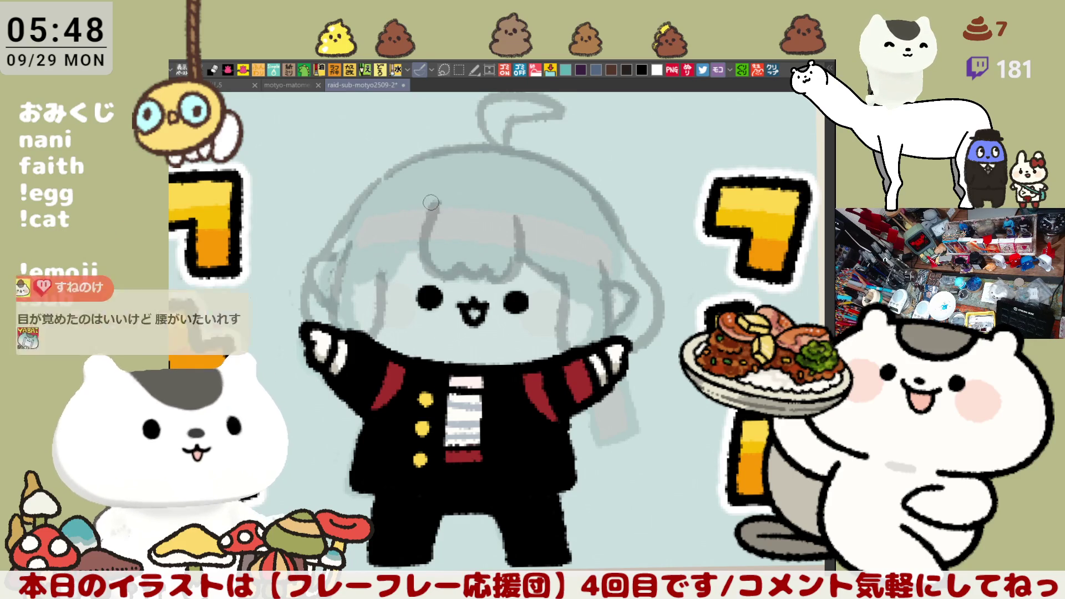
pyautogui.moveTo(437, 199); pyautogui.dragTo(393, 266)
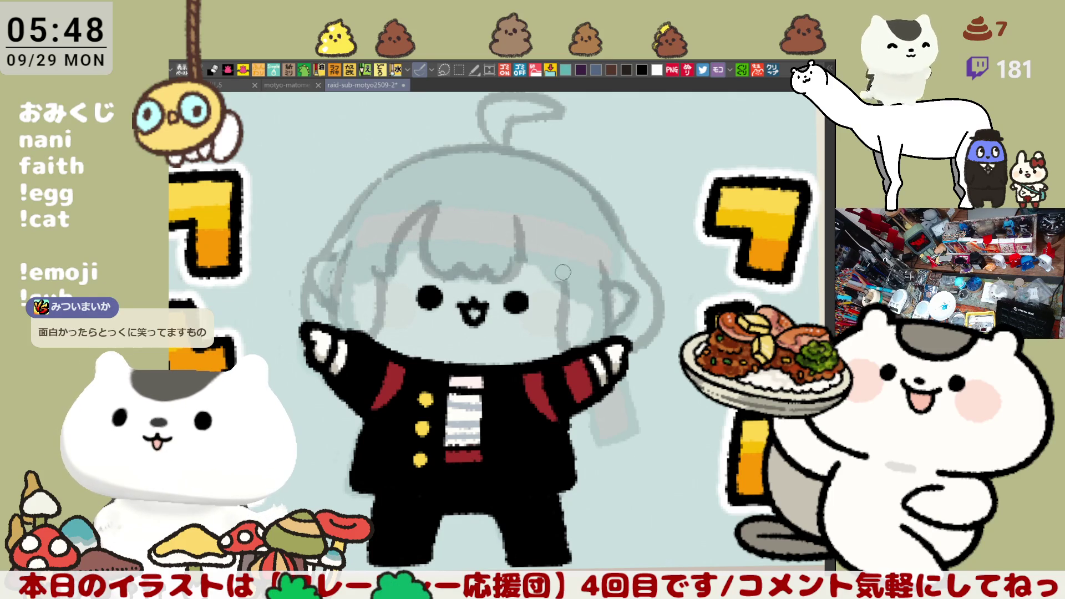
pyautogui.moveTo(516, 232); pyautogui.dragTo(569, 287)
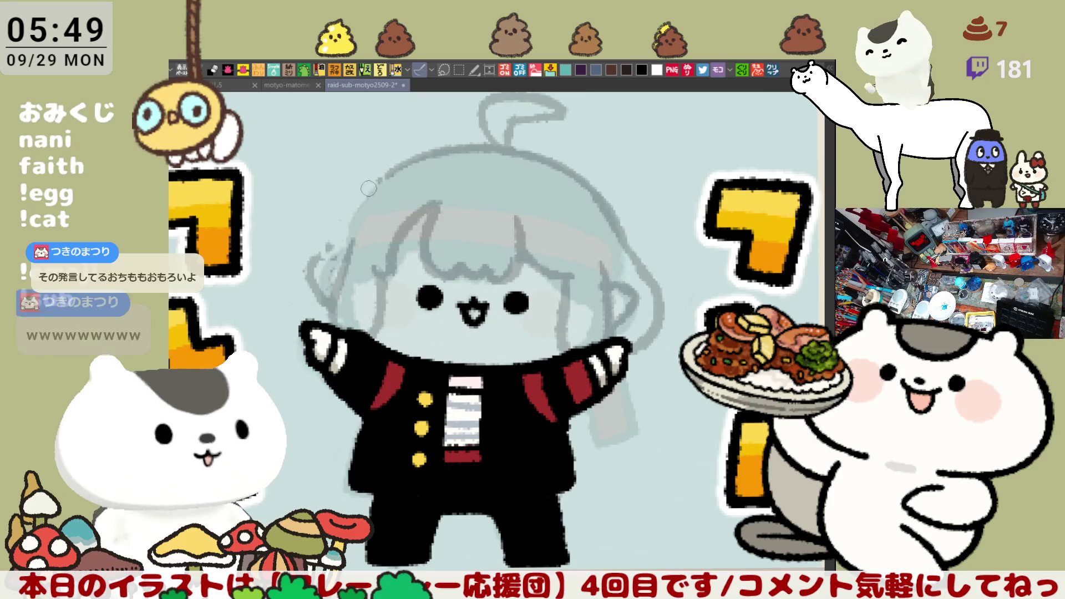
# - Touch up the upper-left head outline and settle the headband line across the forehead
pyautogui.moveTo(375, 183); pyautogui.dragTo(333, 256)
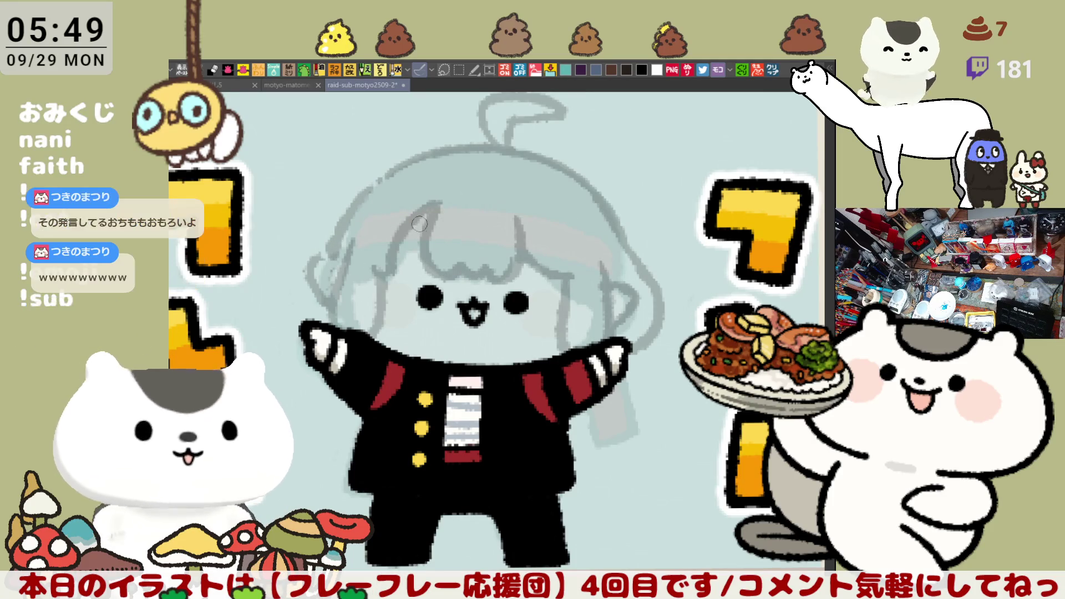
pyautogui.moveTo(439, 214); pyautogui.dragTo(579, 250)
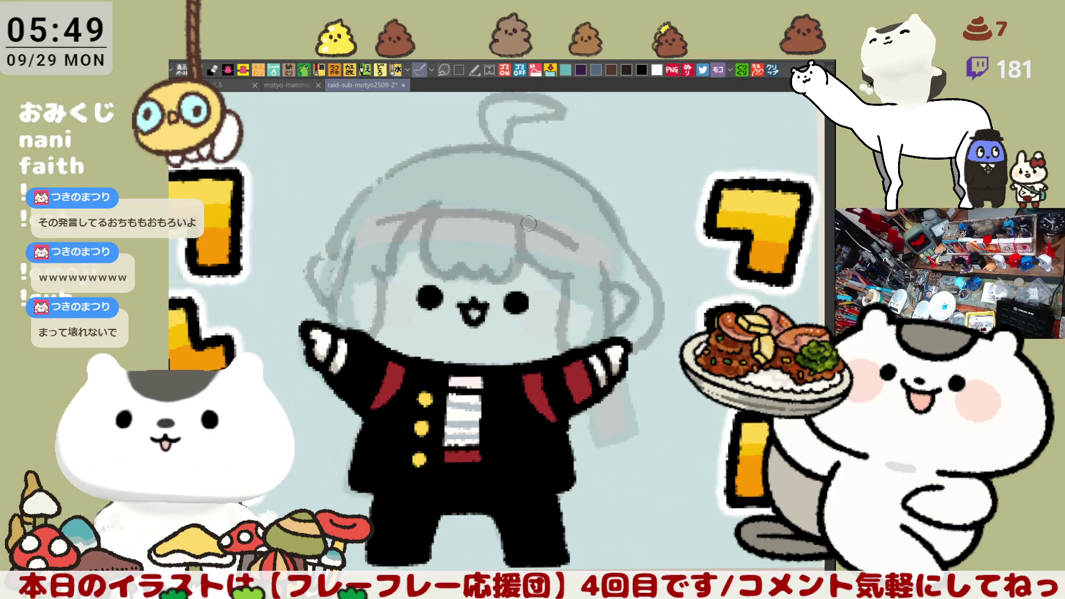
pyautogui.hotkey('ctrl', 'z')
pyautogui.moveTo(374, 227); pyautogui.dragTo(526, 224)
pyautogui.moveTo(381, 231); pyautogui.dragTo(546, 208)
pyautogui.hotkey('ctrl', 'z')
pyautogui.moveTo(374, 225); pyautogui.dragTo(563, 203)
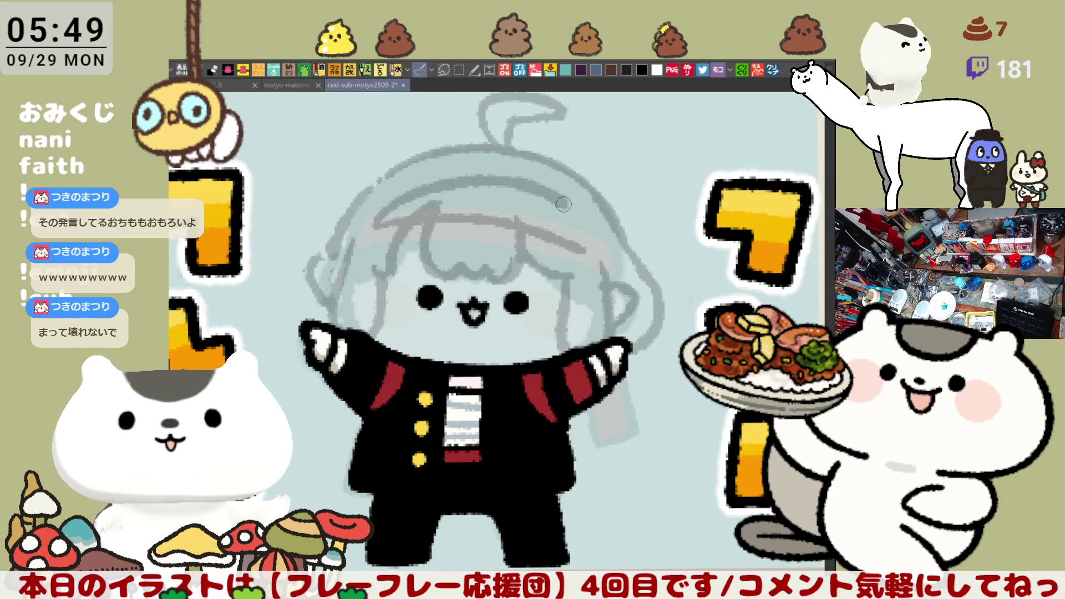
pyautogui.hotkey('ctrl', 'z')
pyautogui.moveTo(380, 224)
pyautogui.mouseDown()
pyautogui.moveTo(405, 194)
pyautogui.moveTo(522, 183)
pyautogui.moveTo(391, 214)
pyautogui.moveTo(480, 190)
pyautogui.moveTo(577, 219)
pyautogui.mouseUp()
pyautogui.hotkey('ctrl', 'z')
pyautogui.hotkey('ctrl', 'z')
pyautogui.moveTo(472, 182)
pyautogui.mouseDown()
pyautogui.moveTo(578, 217)
pyautogui.moveTo(602, 245)
pyautogui.mouseUp()
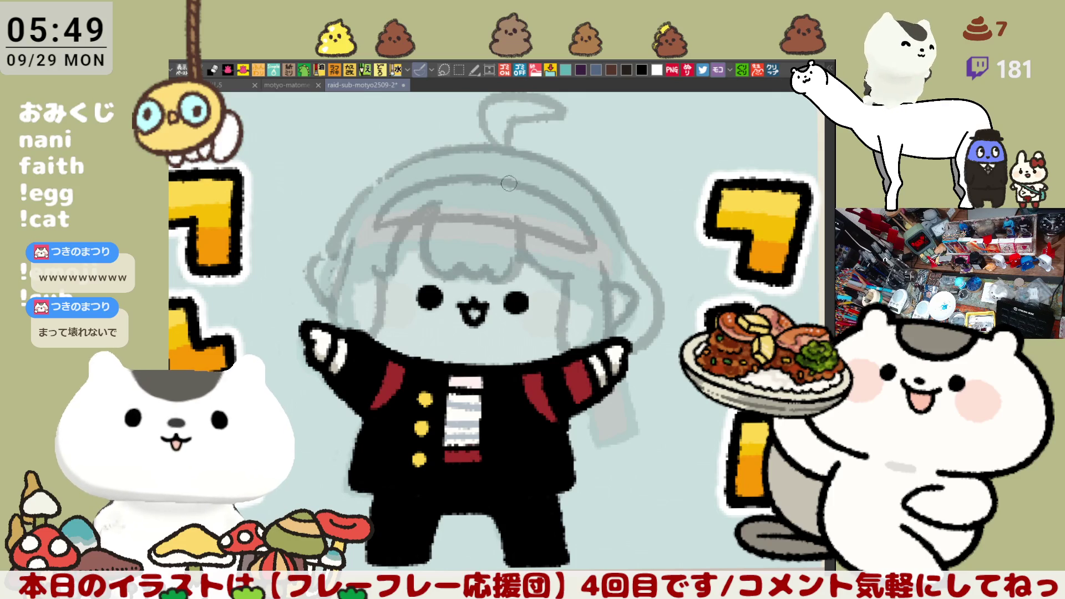
# - Darken the headband and paint pale strokes along the band
pyautogui.click(508, 209)
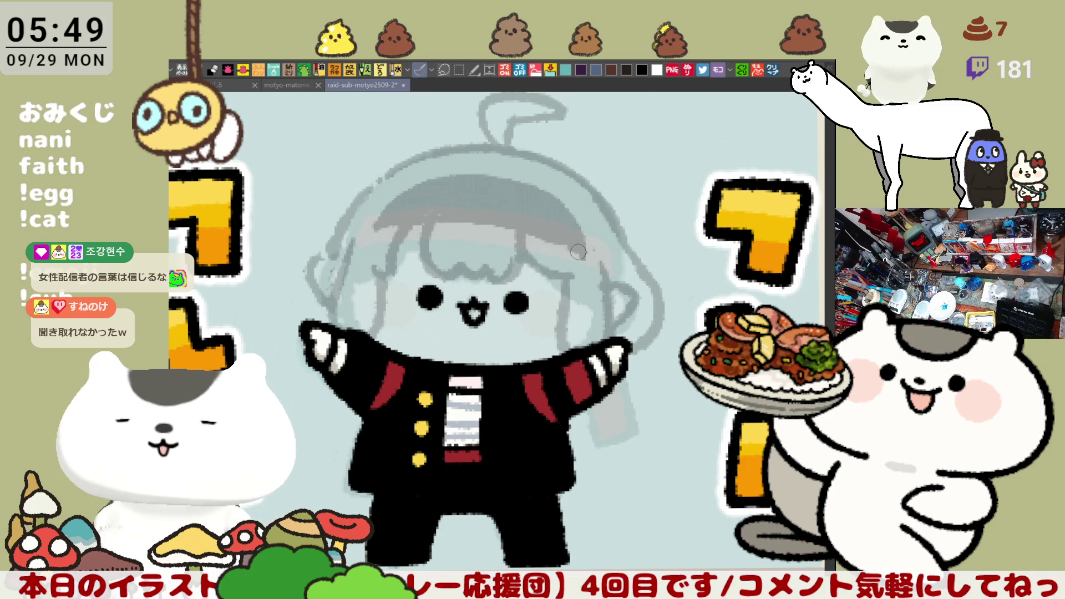
pyautogui.moveTo(395, 224); pyautogui.dragTo(561, 239)
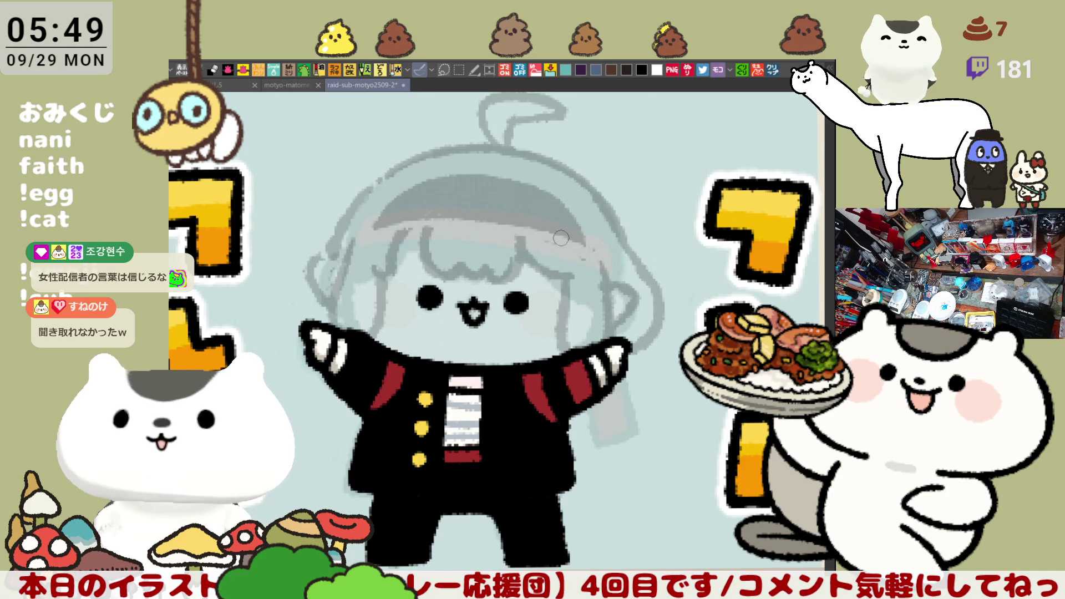
pyautogui.moveTo(423, 212); pyautogui.dragTo(574, 242)
pyautogui.hotkey('ctrl', 'z')
pyautogui.moveTo(397, 222); pyautogui.dragTo(585, 247)
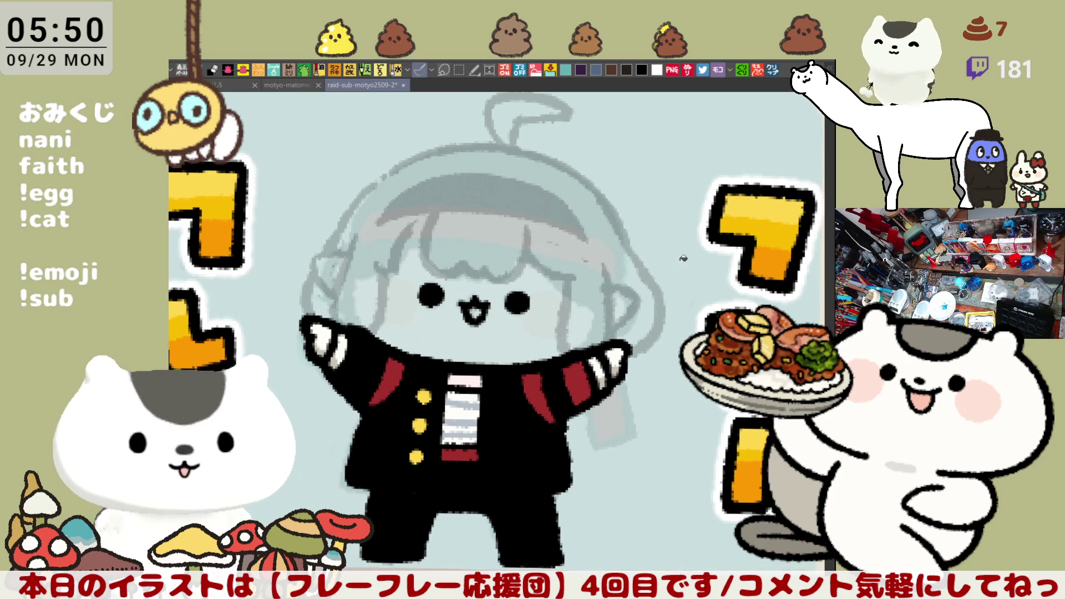
# - Scroll the canvas view left while refining the headband and the bangs beneath it
pyautogui.hscroll(-1, 584, 323)
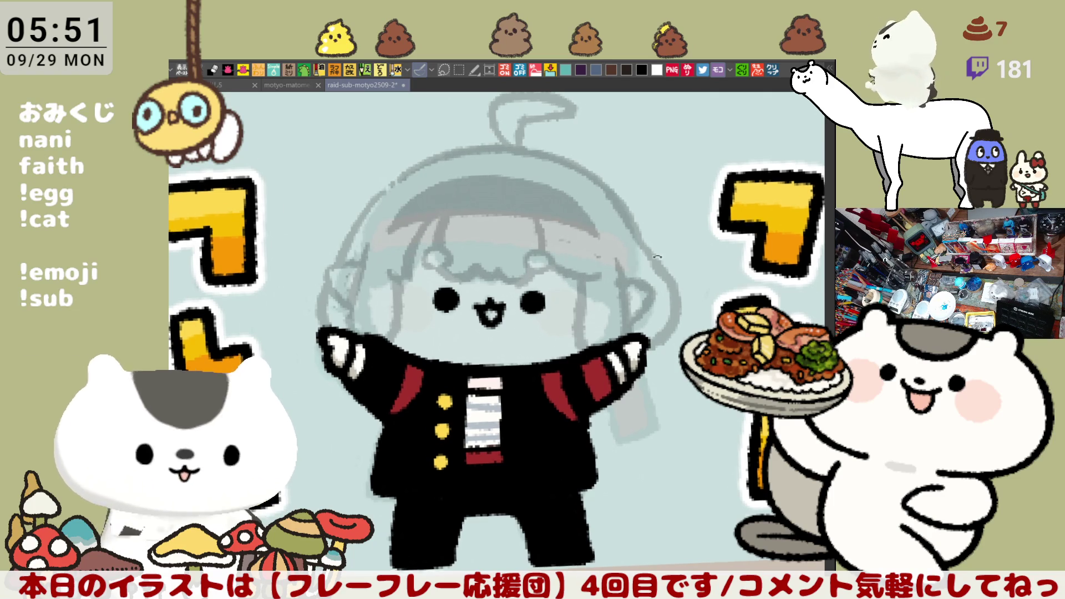
pyautogui.moveTo(647, 263); pyautogui.dragTo(613, 249)
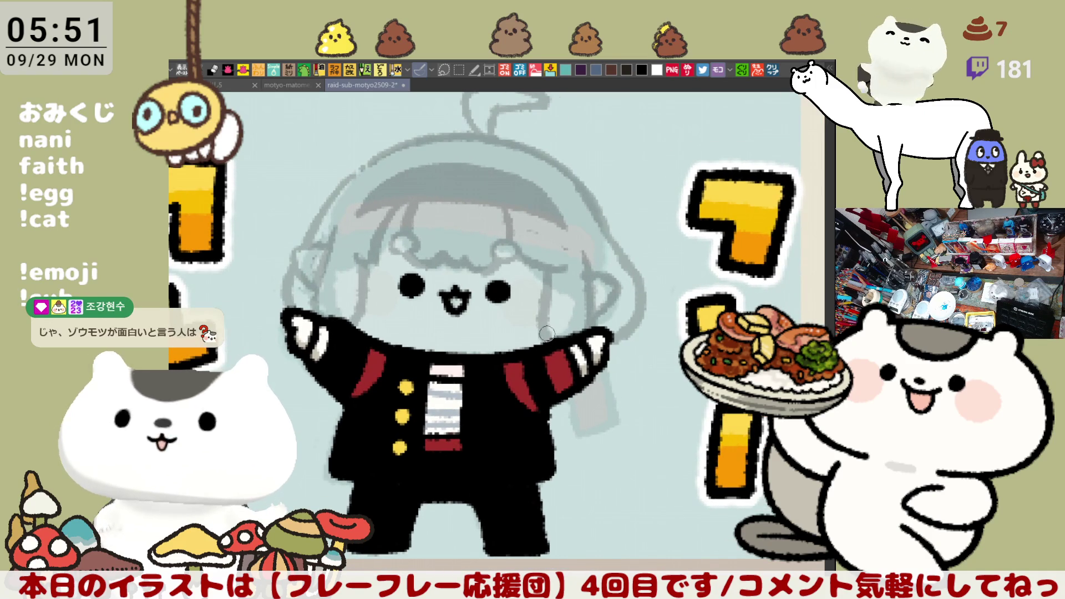
pyautogui.press('-')
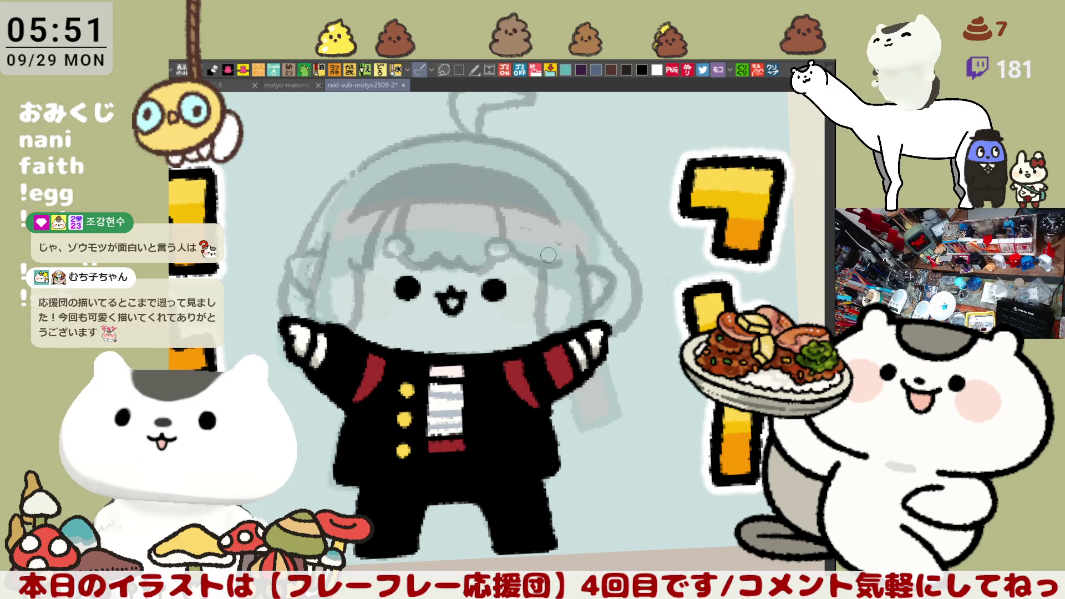
pyautogui.moveTo(551, 252); pyautogui.dragTo(675, 265)
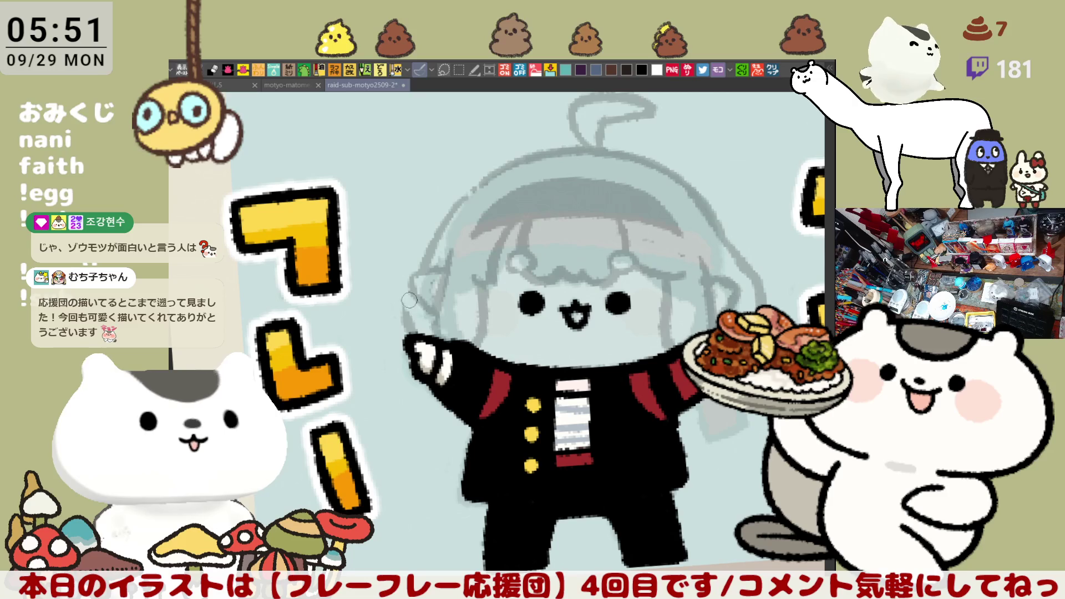
pyautogui.moveTo(410, 277); pyautogui.dragTo(427, 337)
pyautogui.hotkey('ctrl', 'z')
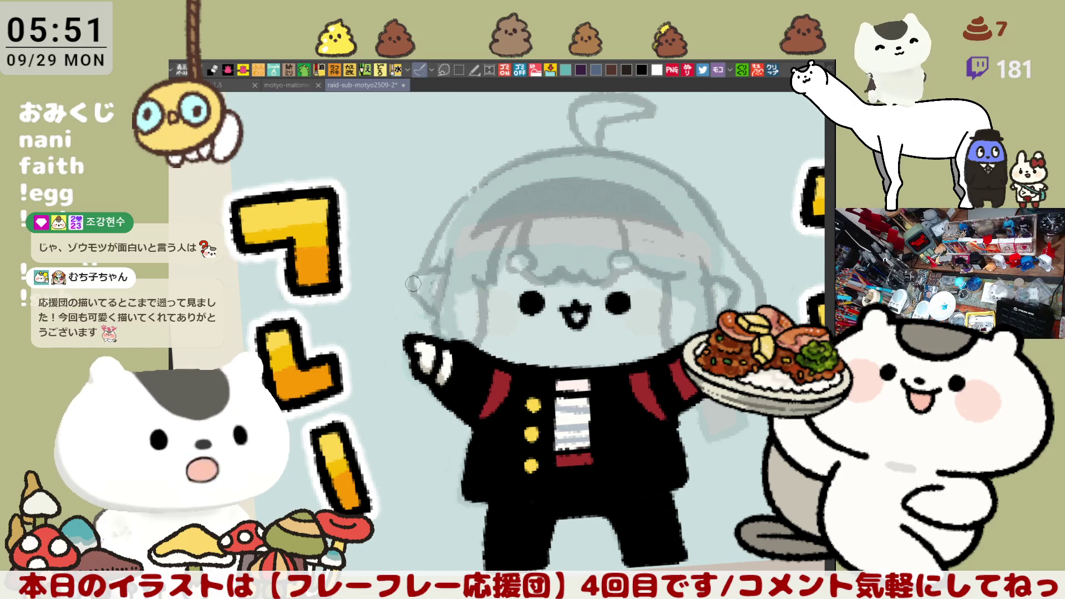
pyautogui.moveTo(408, 289); pyautogui.dragTo(410, 336)
pyautogui.hotkey('ctrl', 'z')
pyautogui.moveTo(410, 281); pyautogui.dragTo(422, 338)
pyautogui.hotkey('ctrl', 'z')
pyautogui.moveTo(408, 285); pyautogui.dragTo(425, 341)
pyautogui.press('space')
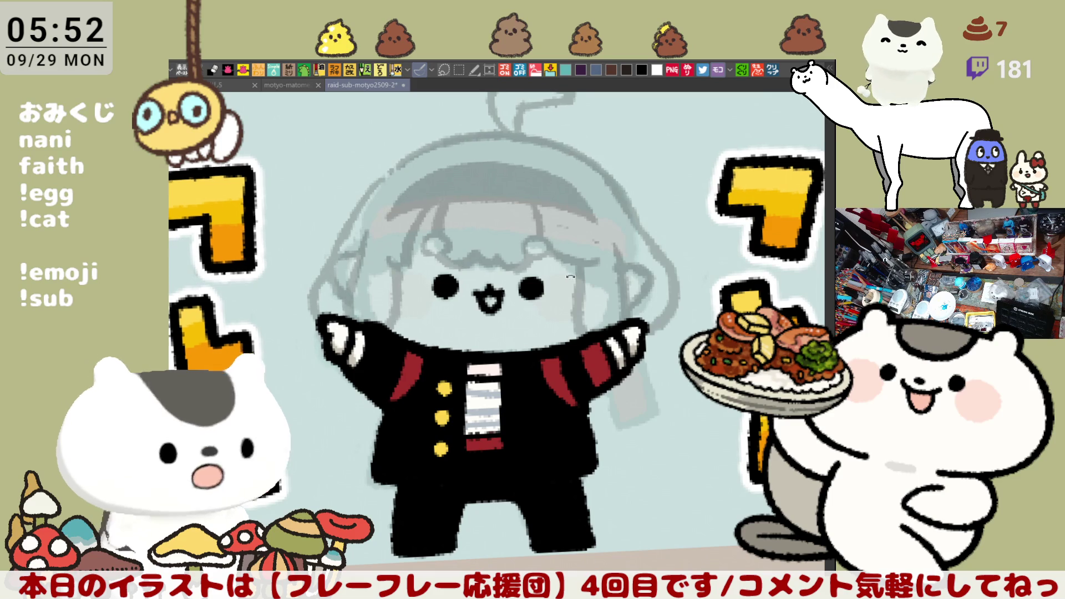
pyautogui.hscroll(5, 515, 327)
pyautogui.moveTo(587, 287)
pyautogui.mouseDown()
pyautogui.moveTo(580, 243)
pyautogui.moveTo(549, 323)
pyautogui.mouseUp()
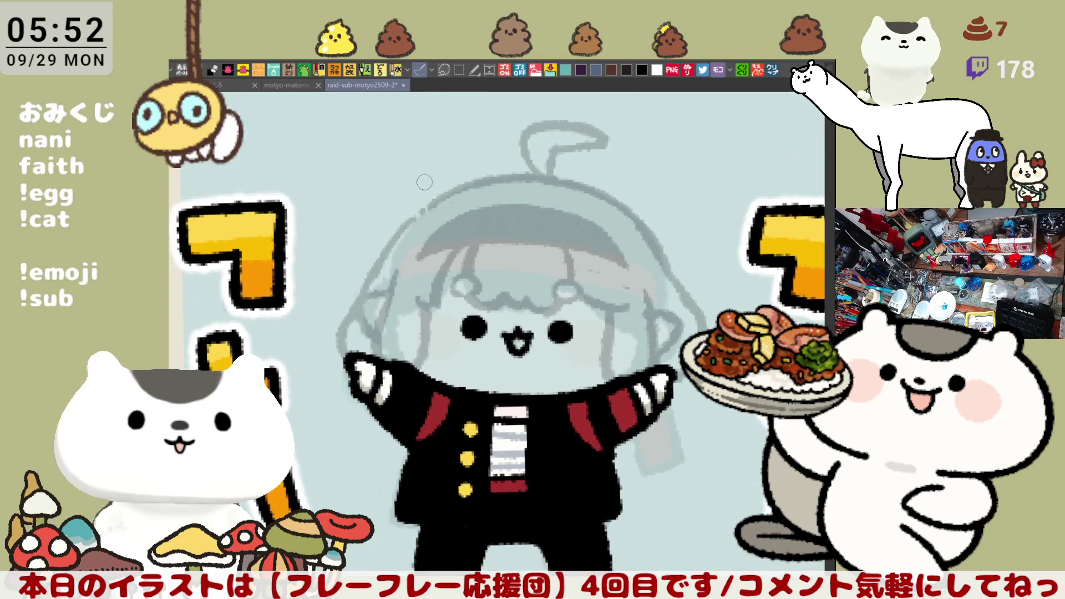
# - Sketch the rabbit's ear and the head curve above the hair, undoing and retrying strokes
pyautogui.moveTo(435, 167)
pyautogui.mouseDown()
pyautogui.moveTo(475, 117)
pyautogui.moveTo(493, 143)
pyautogui.moveTo(419, 178)
pyautogui.moveTo(447, 192)
pyautogui.mouseUp()
pyautogui.hotkey('ctrl', 'z')
pyautogui.hotkey('ctrl', 'z')
pyautogui.moveTo(438, 143); pyautogui.dragTo(447, 193)
pyautogui.hotkey('ctrl', 'z')
pyautogui.moveTo(438, 144)
pyautogui.mouseDown()
pyautogui.moveTo(430, 197)
pyautogui.moveTo(447, 193)
pyautogui.mouseUp()
pyautogui.hotkey('ctrl', 'z')
pyautogui.moveTo(438, 148); pyautogui.dragTo(444, 199)
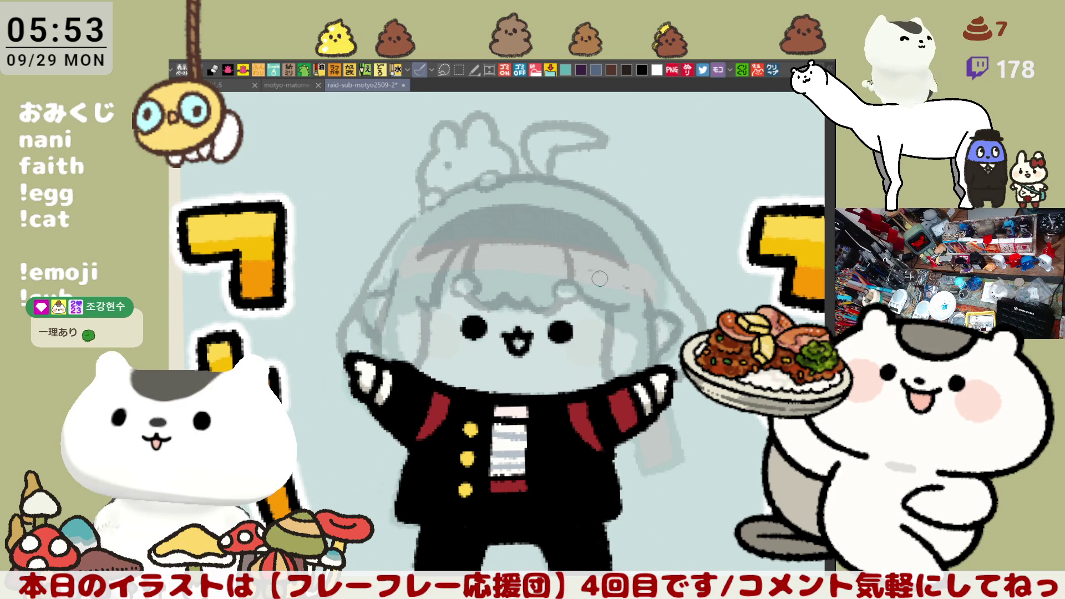
# - Pan the canvas slightly right and down, then switch to another open document
pyautogui.press('space')
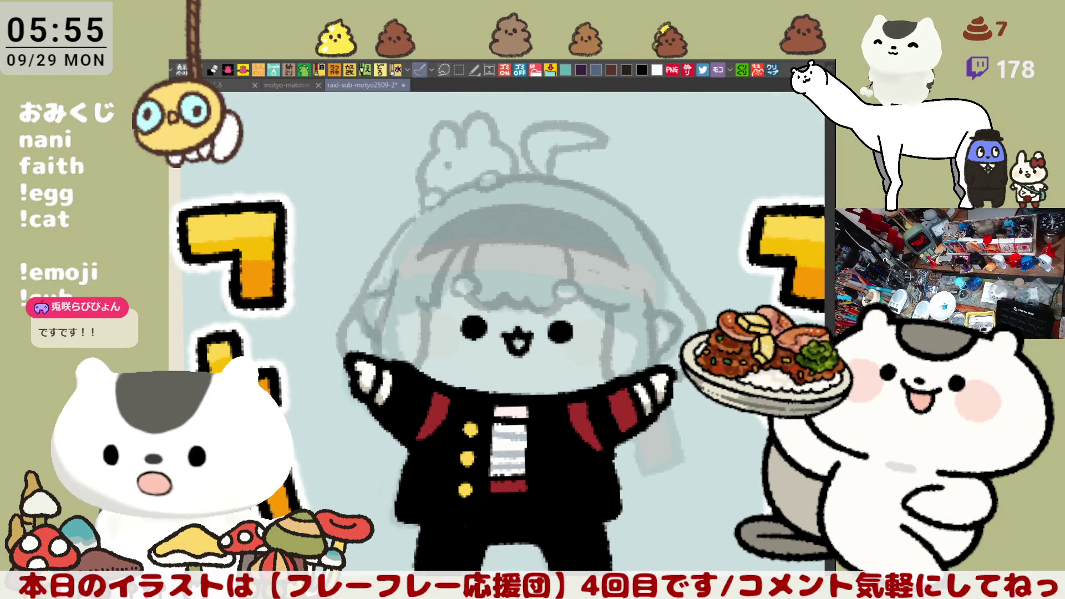
pyautogui.moveTo(393, 302); pyautogui.dragTo(425, 306)
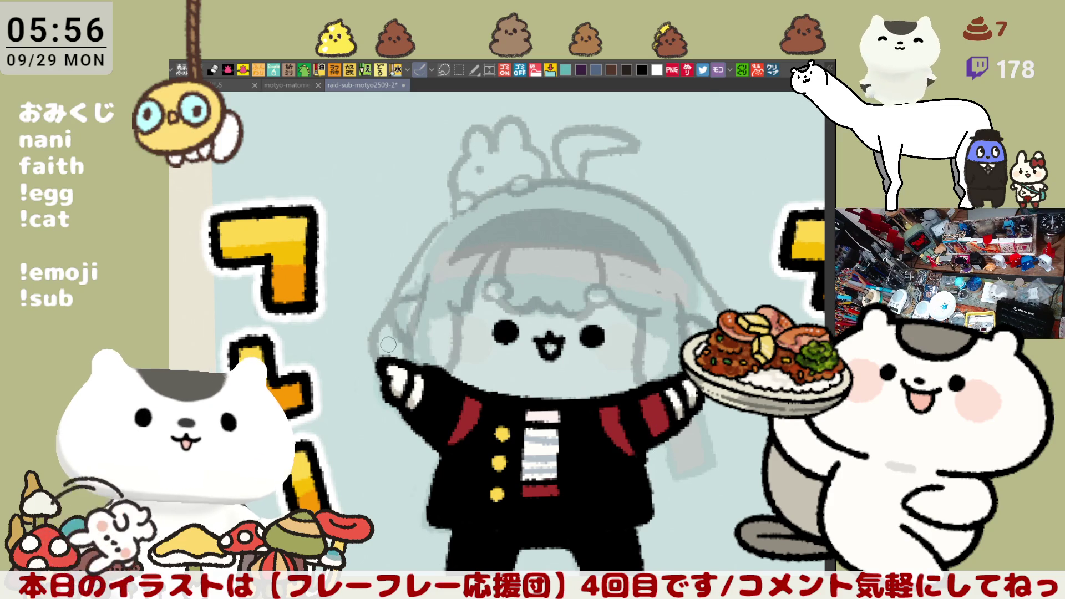
pyautogui.hotkey('ctrl', 'Tab')
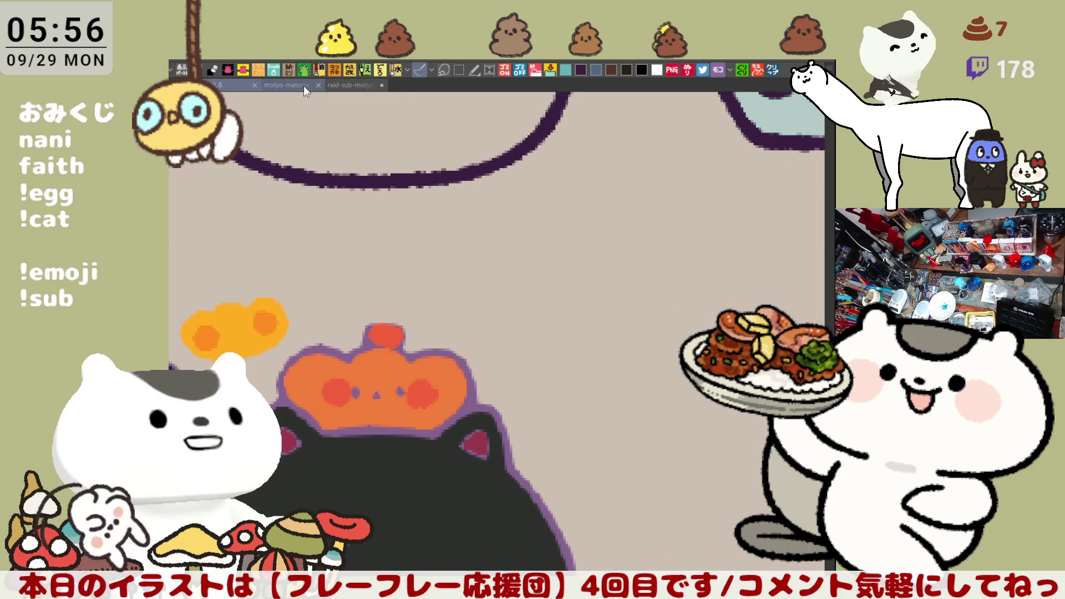
# - Bring up the motyo-matome25-1 sheet and browse its cheer-squad sticker rows and name labels
pyautogui.click(304, 86)
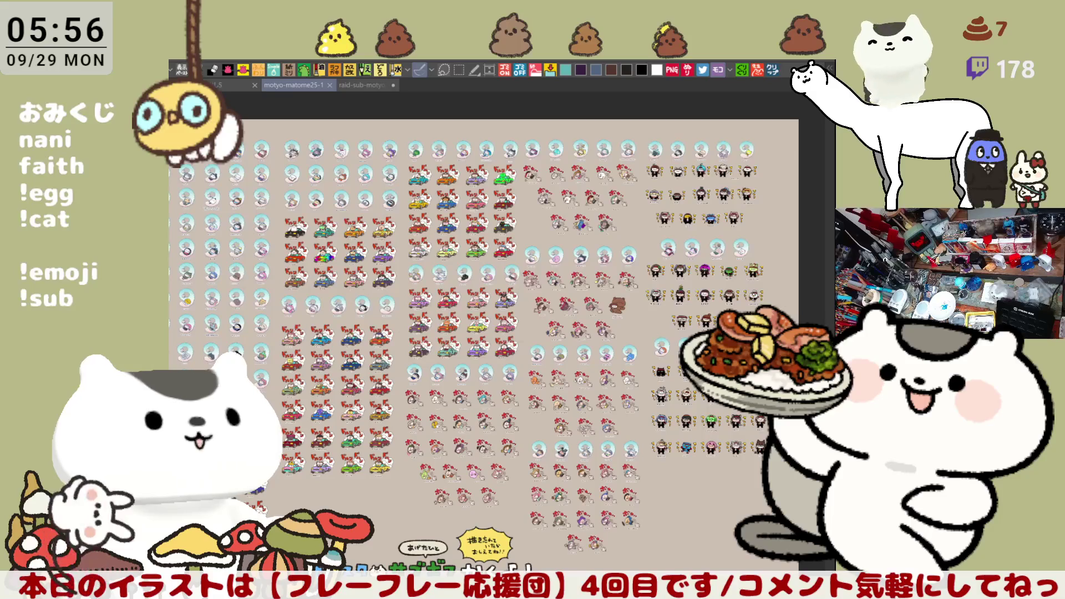
pyautogui.scroll(5, 441, 326)
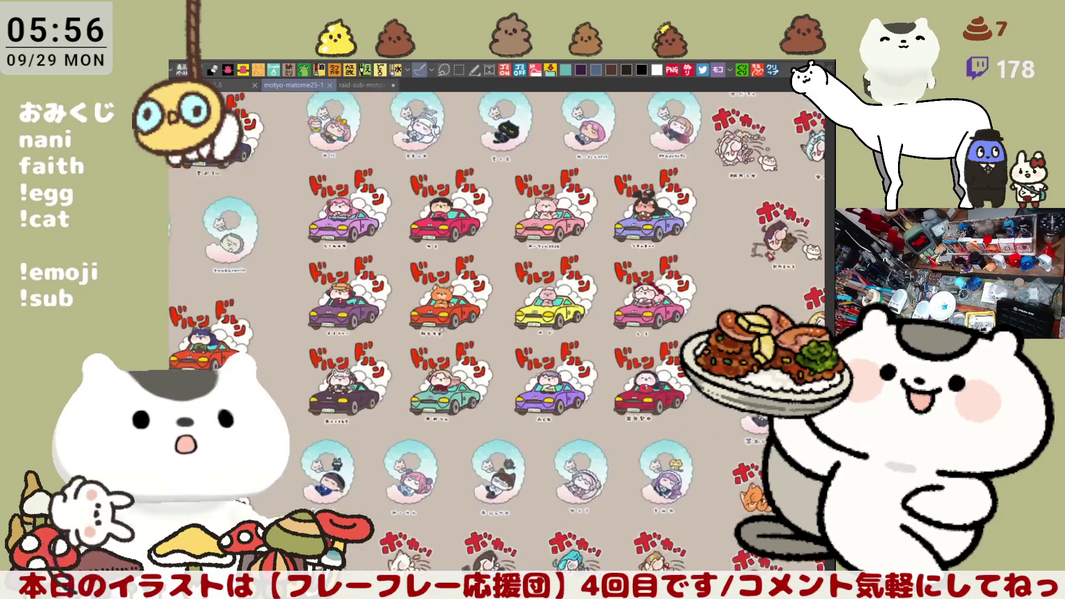
pyautogui.scroll(2, 441, 326)
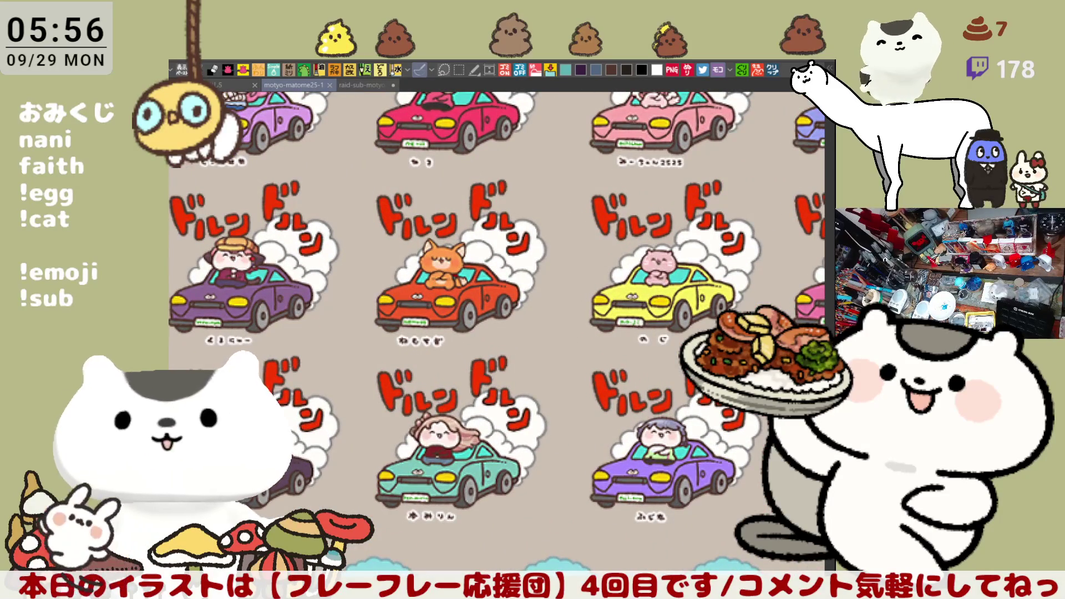
pyautogui.scroll(10, 496, 333)
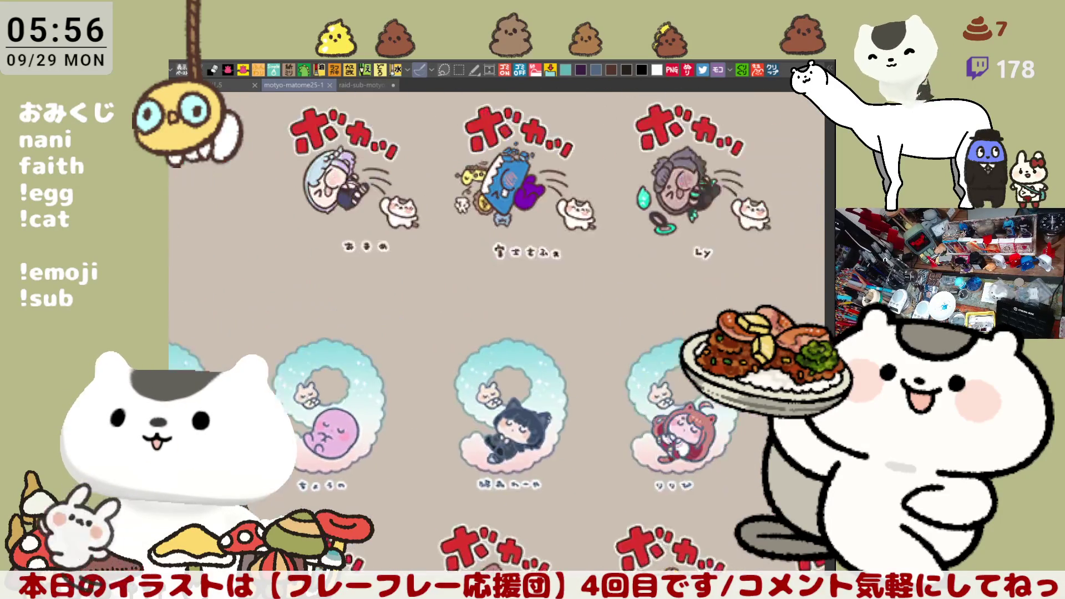
pyautogui.scroll(10, 497, 333)
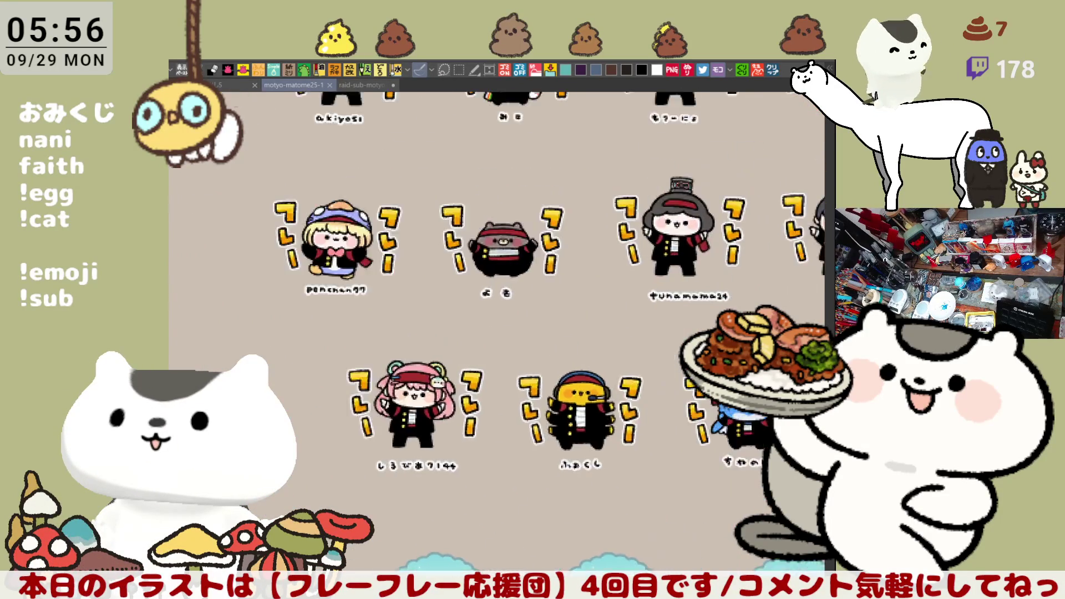
pyautogui.moveTo(496, 333)
pyautogui.mouseDown()
pyautogui.moveTo(395, 367)
pyautogui.moveTo(429, 367)
pyautogui.mouseUp()
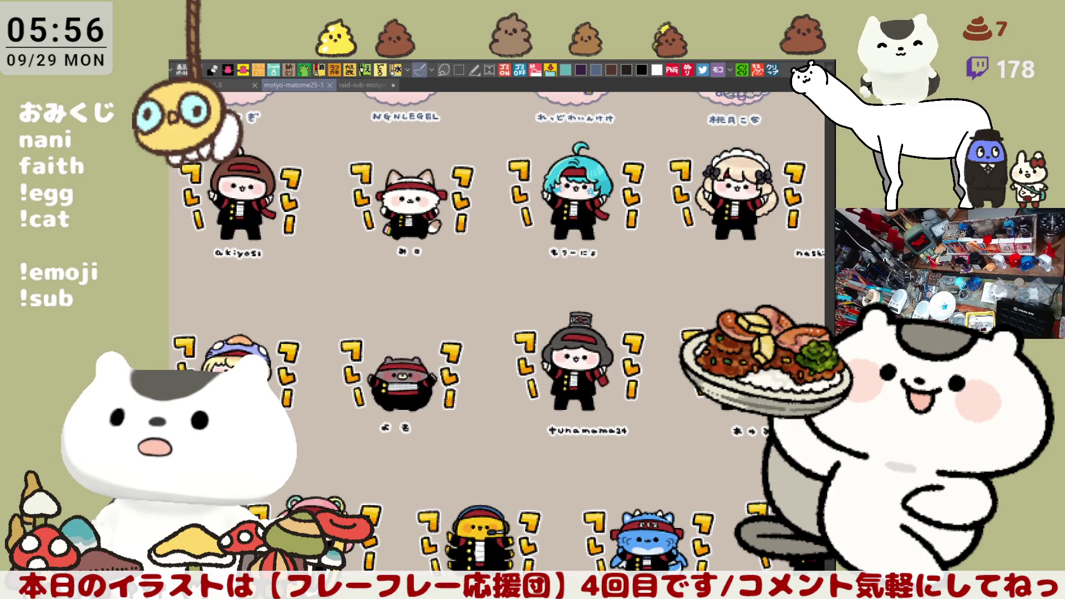
pyautogui.scroll(-5, 581, 471)
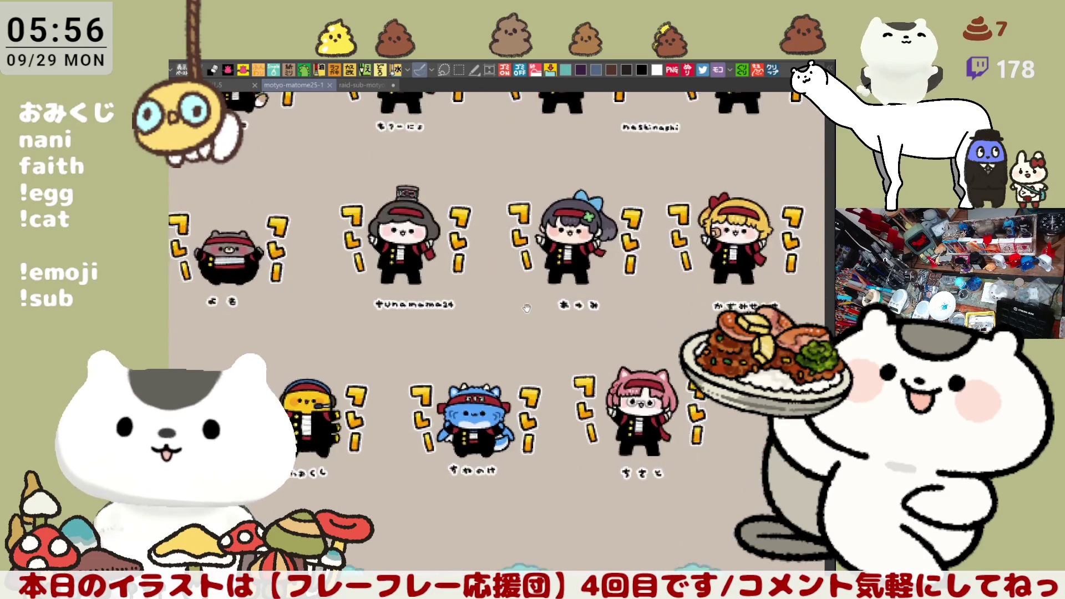
pyautogui.scroll(-5, 648, 352)
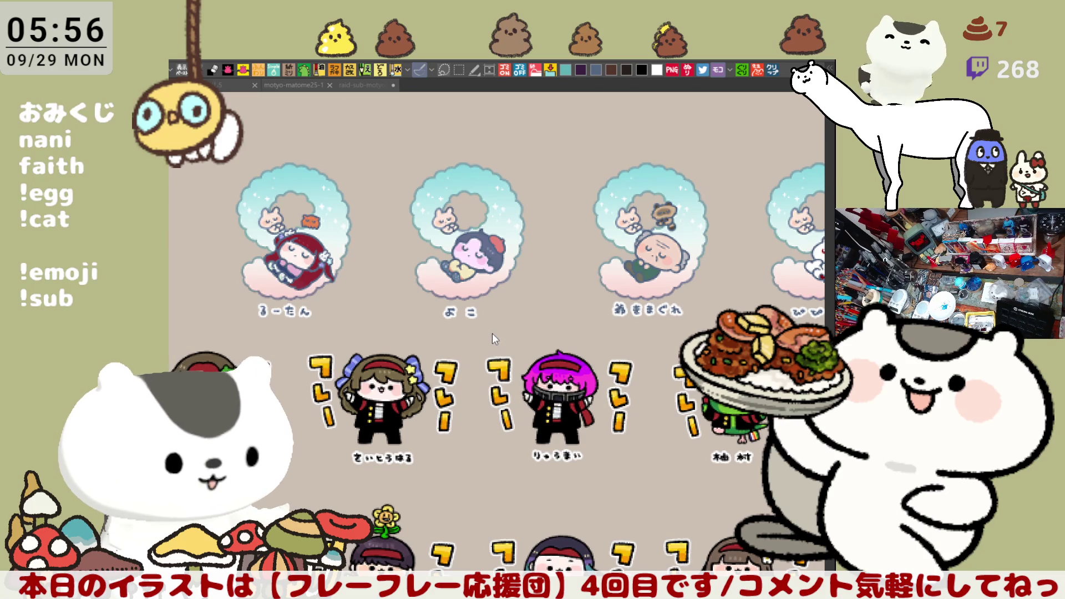
# - Return to the chibi illustration, save it, and try inking a black curve left of the head
pyautogui.click(343, 85)
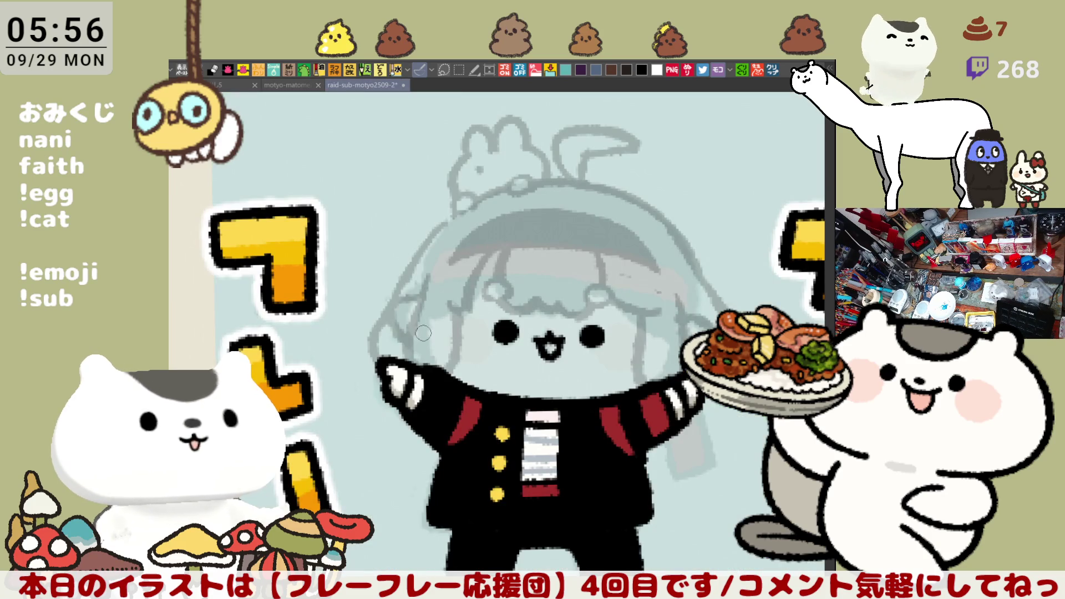
pyautogui.hotkey('ctrl', 's')
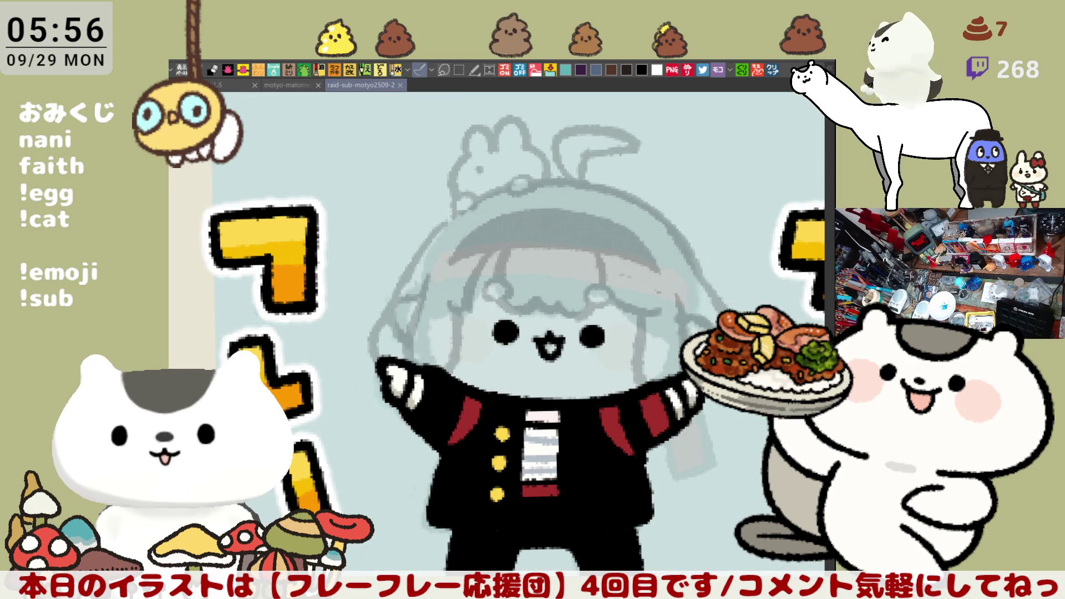
pyautogui.moveTo(402, 289); pyautogui.dragTo(377, 358)
pyautogui.hotkey('ctrl', 'z')
pyautogui.moveTo(400, 289)
pyautogui.mouseDown()
pyautogui.moveTo(375, 344)
pyautogui.moveTo(381, 359)
pyautogui.moveTo(388, 319)
pyautogui.moveTo(389, 378)
pyautogui.moveTo(395, 312)
pyautogui.moveTo(383, 367)
pyautogui.mouseUp()
pyautogui.hotkey('ctrl', 'z')
pyautogui.hotkey('ctrl', 'z')
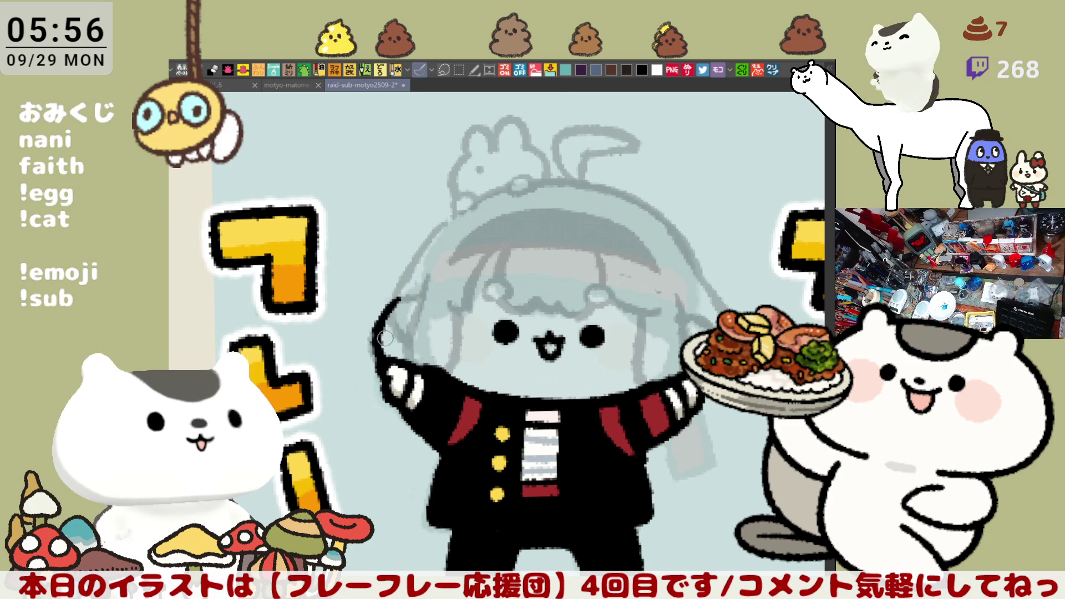
pyautogui.hotkey('ctrl', 'z')
pyautogui.moveTo(401, 293)
pyautogui.mouseDown()
pyautogui.moveTo(388, 310)
pyautogui.moveTo(410, 338)
pyautogui.moveTo(391, 304)
pyautogui.moveTo(421, 299)
pyautogui.mouseUp()
pyautogui.hotkey('ctrl', 'z')
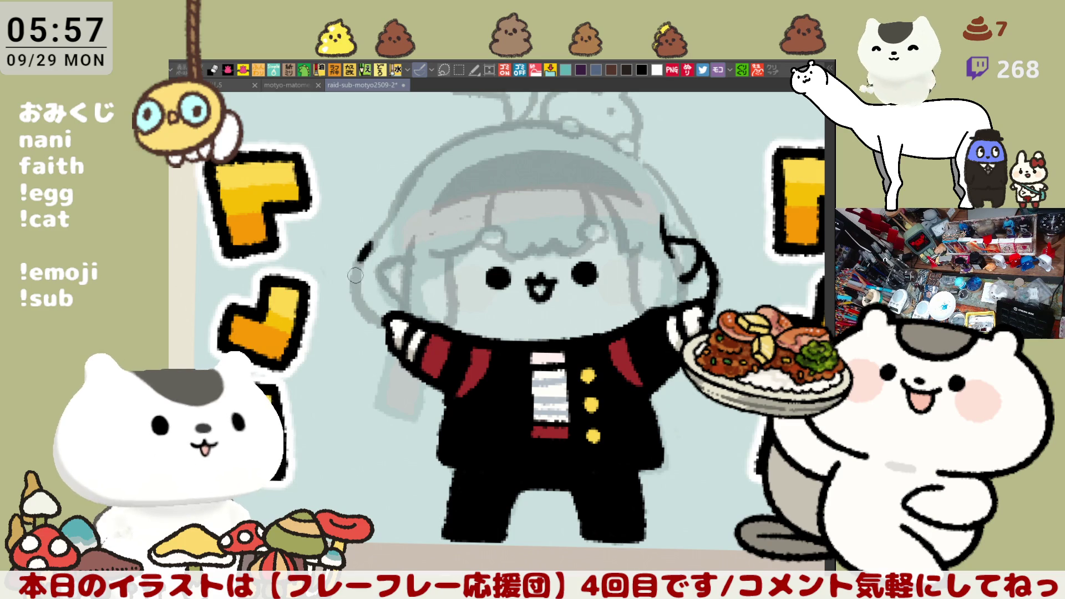
# - Ink the left head outline and hair lines down both sides of the face, retrying as needed
pyautogui.moveTo(376, 238); pyautogui.dragTo(365, 309)
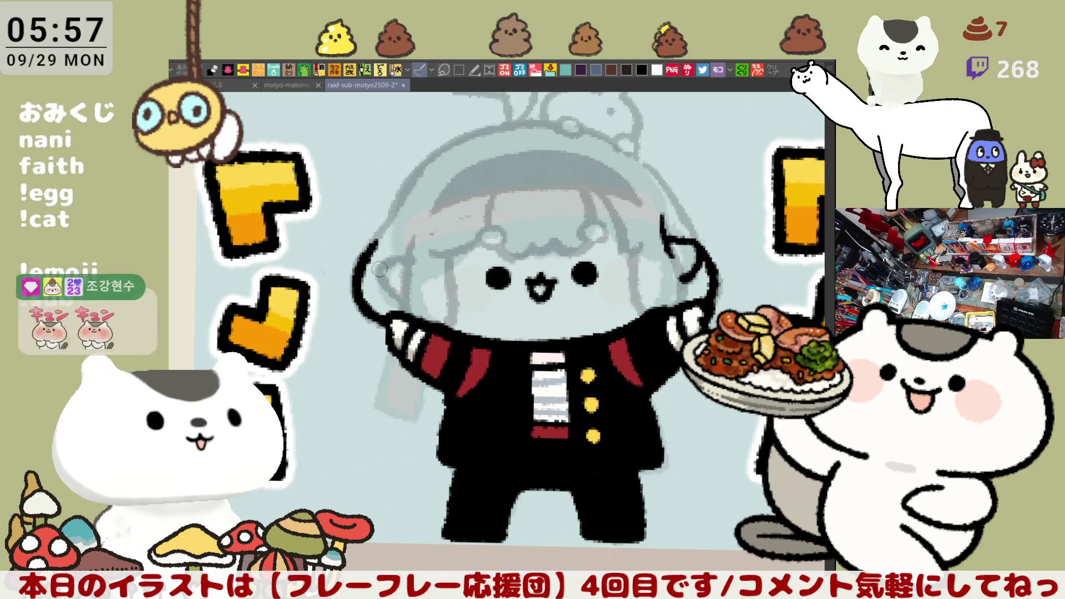
pyautogui.hotkey('ctrl', 'z')
pyautogui.moveTo(379, 240); pyautogui.dragTo(388, 324)
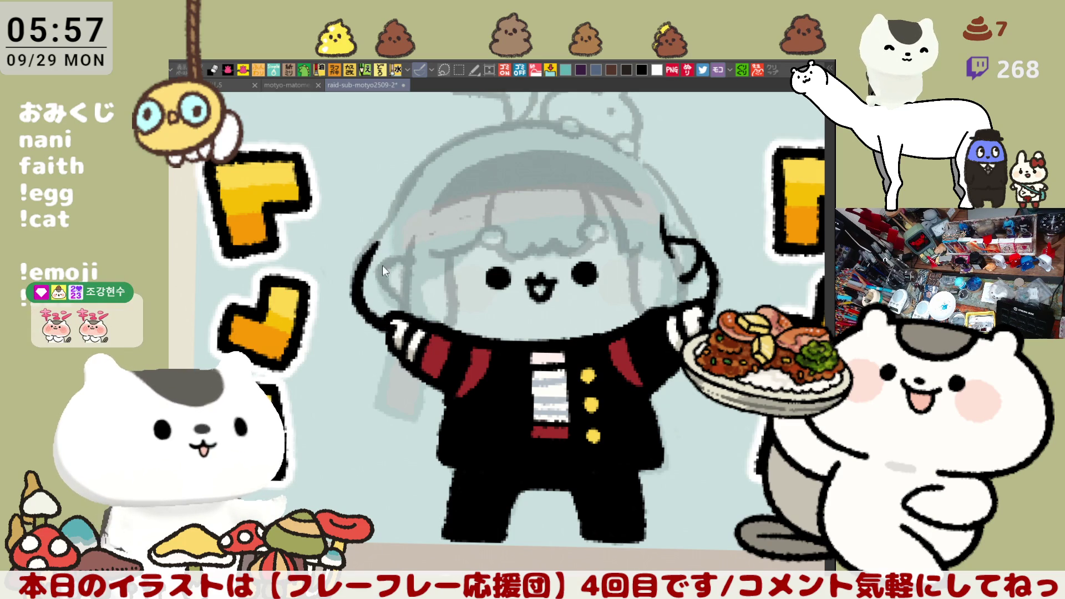
pyautogui.moveTo(414, 232); pyautogui.dragTo(408, 312)
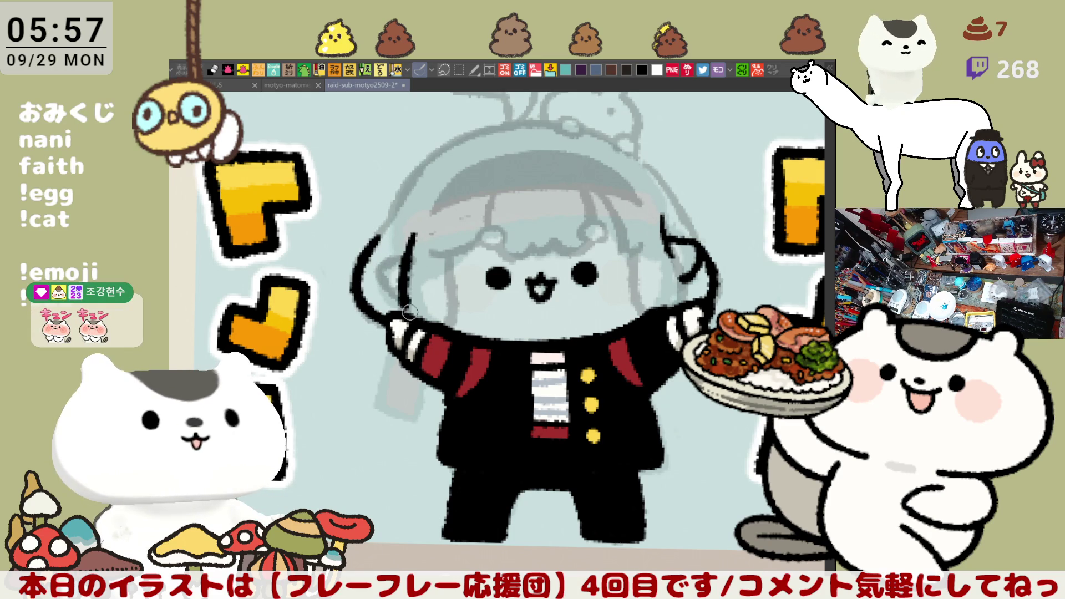
pyautogui.moveTo(449, 246); pyautogui.dragTo(453, 326)
pyautogui.hotkey('ctrl', 'z')
pyautogui.moveTo(450, 247); pyautogui.dragTo(443, 328)
pyautogui.hotkey('ctrl', 'z')
pyautogui.moveTo(452, 242); pyautogui.dragTo(447, 328)
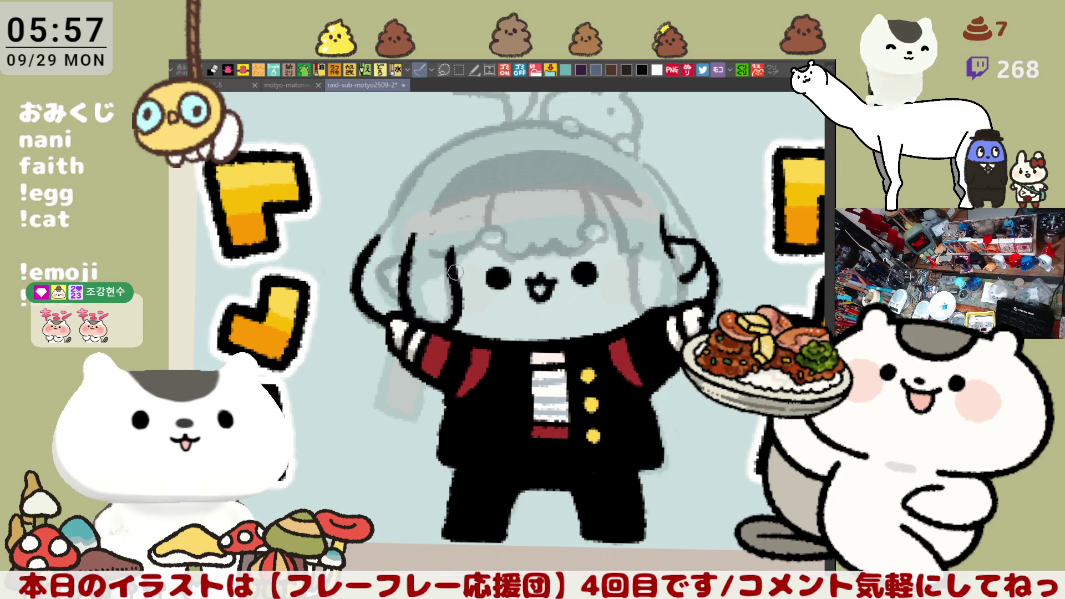
# - Ink the short hair strands beside the right ear, undoing the last attempt
pyautogui.moveTo(637, 236)
pyautogui.mouseDown()
pyautogui.moveTo(632, 280)
pyautogui.moveTo(661, 322)
pyautogui.mouseUp()
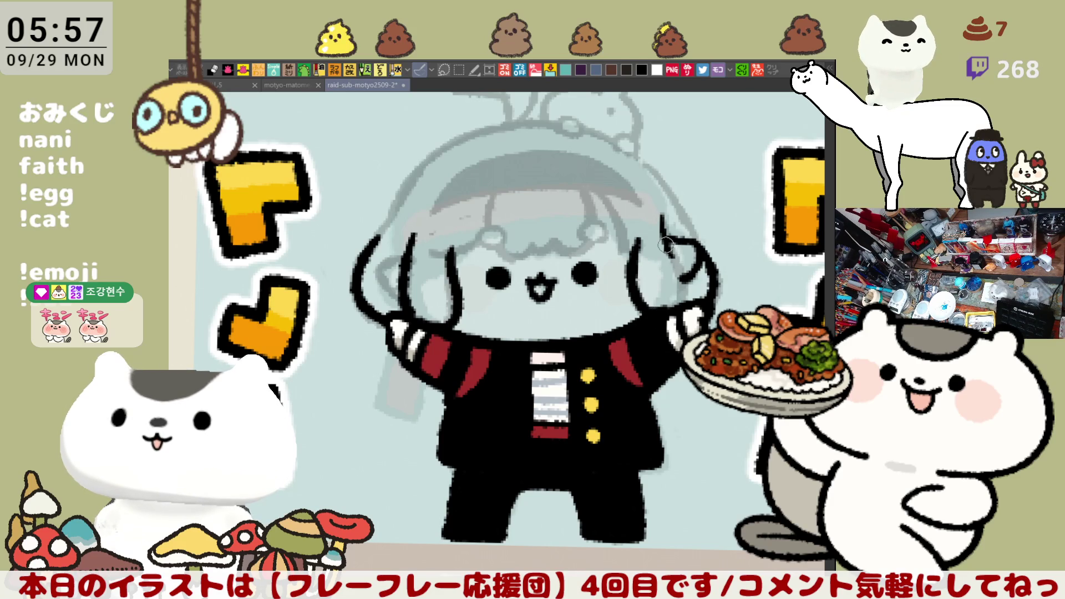
pyautogui.moveTo(666, 238); pyautogui.dragTo(674, 297)
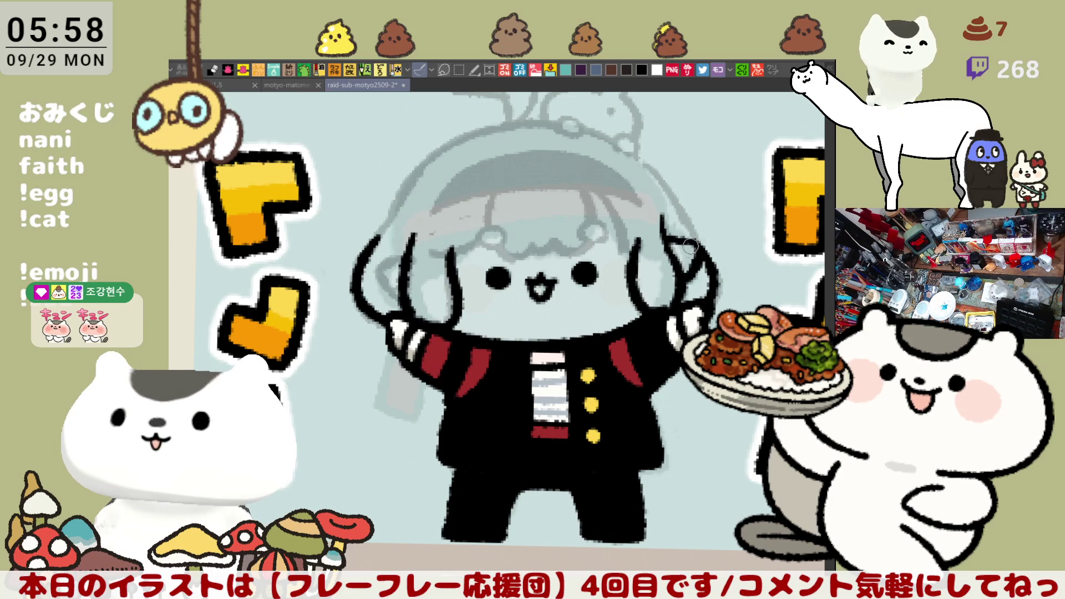
pyautogui.moveTo(677, 237); pyautogui.dragTo(702, 241)
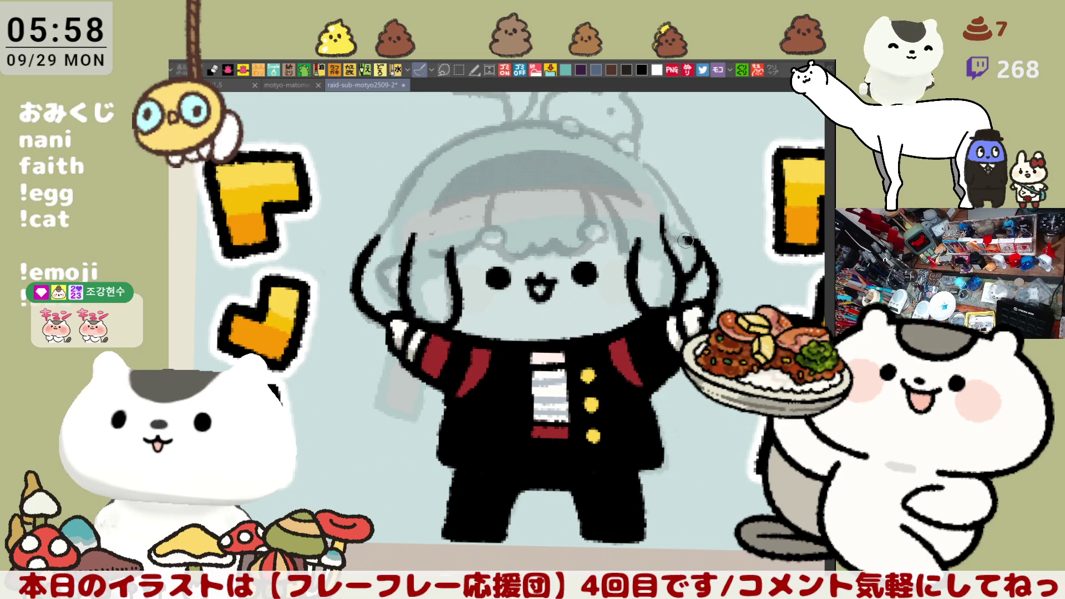
pyautogui.moveTo(661, 234); pyautogui.dragTo(696, 242)
pyautogui.hotkey('ctrl', 'z')
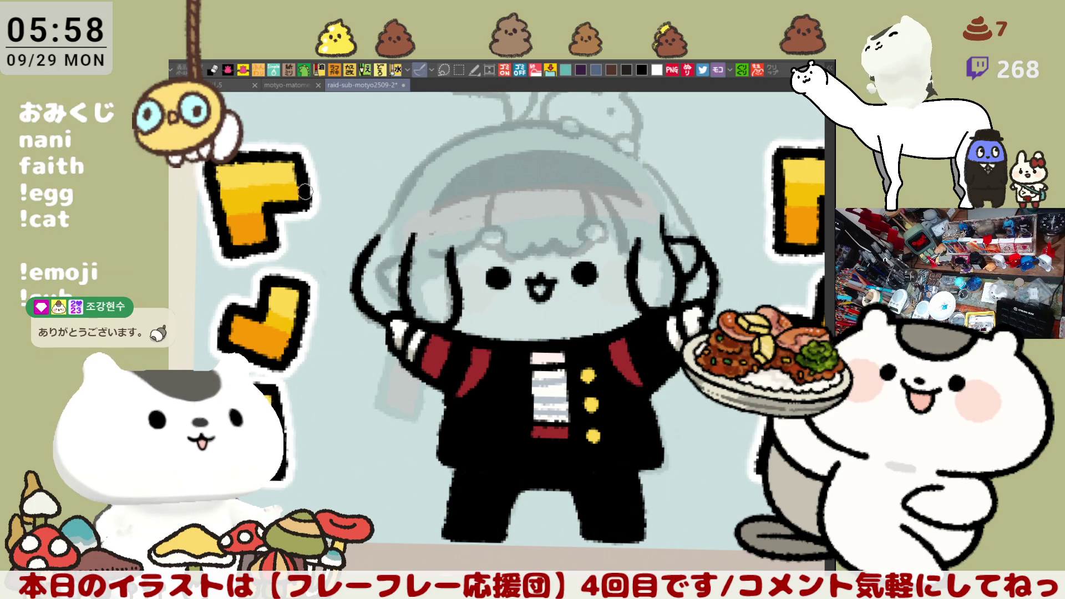
# - Scroll around the sheet to locate the gakuran character's panel
pyautogui.scroll(-3, 391, 217)
pyautogui.scroll(-3, 394, 218)
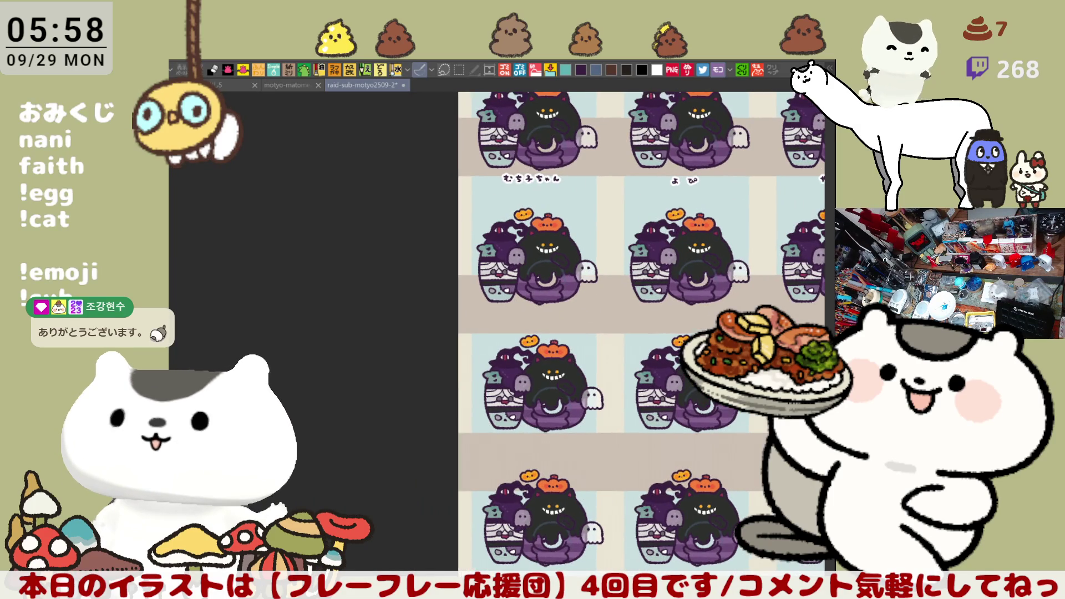
pyautogui.scroll(-3, 541, 434)
pyautogui.scroll(3, 541, 434)
pyautogui.scroll(-1, 528, 341)
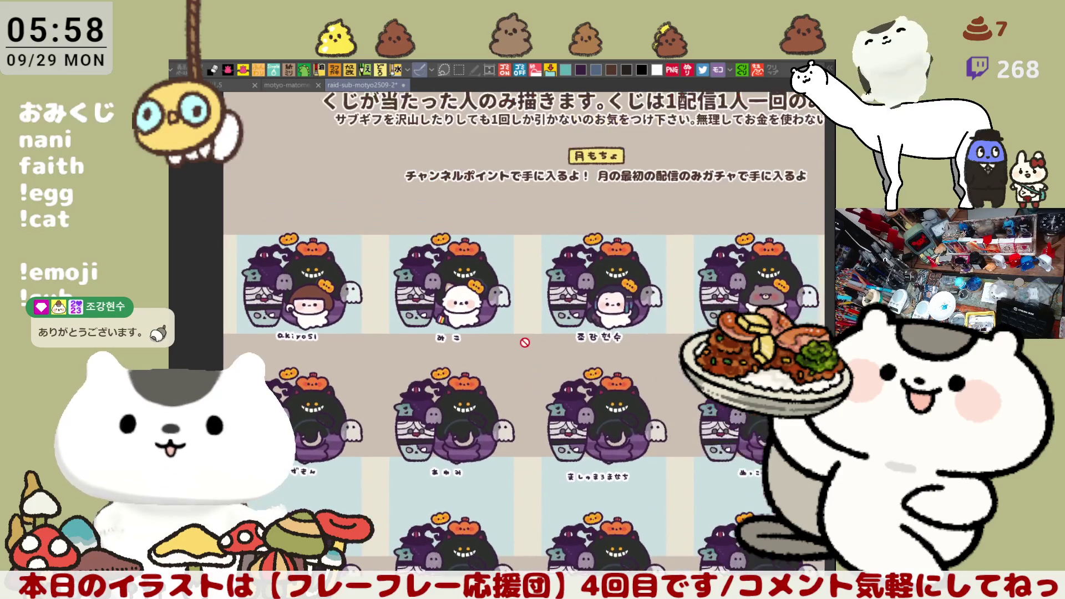
pyautogui.scroll(4, 525, 342)
pyautogui.scroll(1, 525, 342)
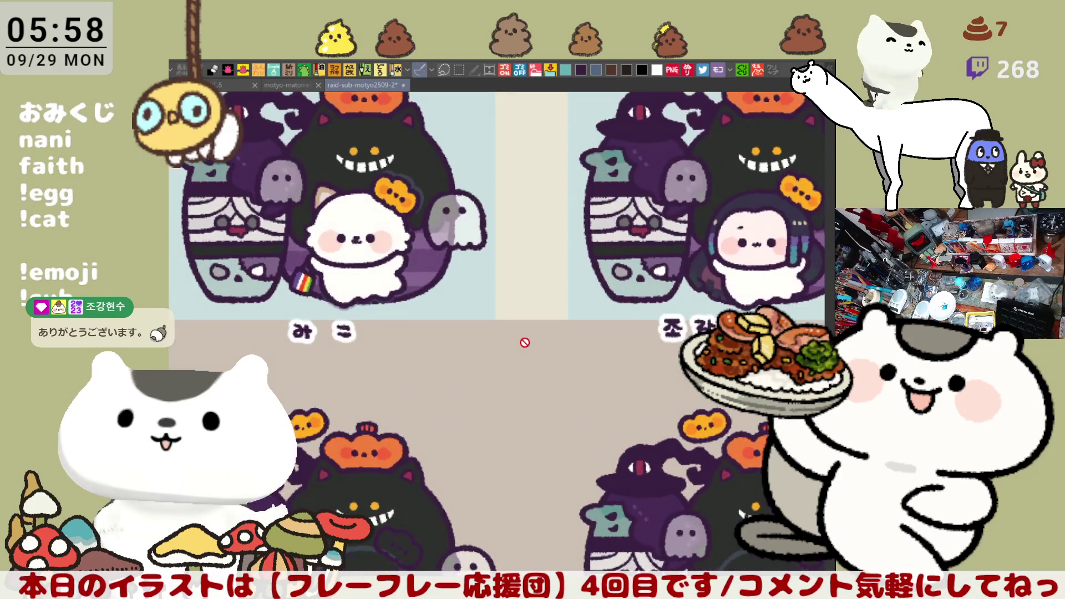
pyautogui.hscroll(3, 525, 342)
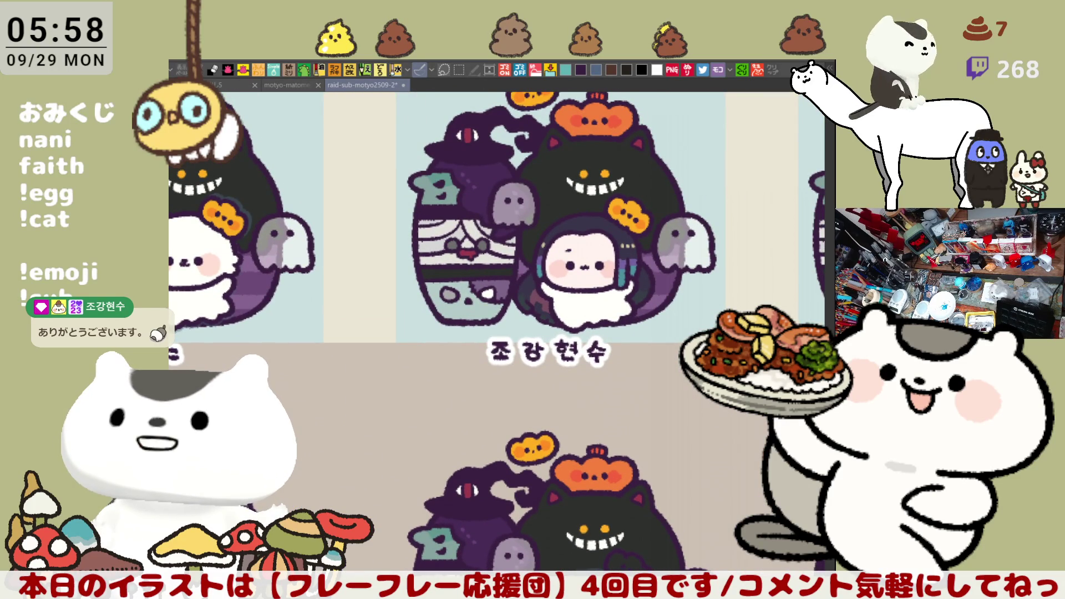
pyautogui.scroll(1, 525, 342)
pyautogui.hscroll(4, 525, 343)
pyautogui.hscroll(6, 525, 342)
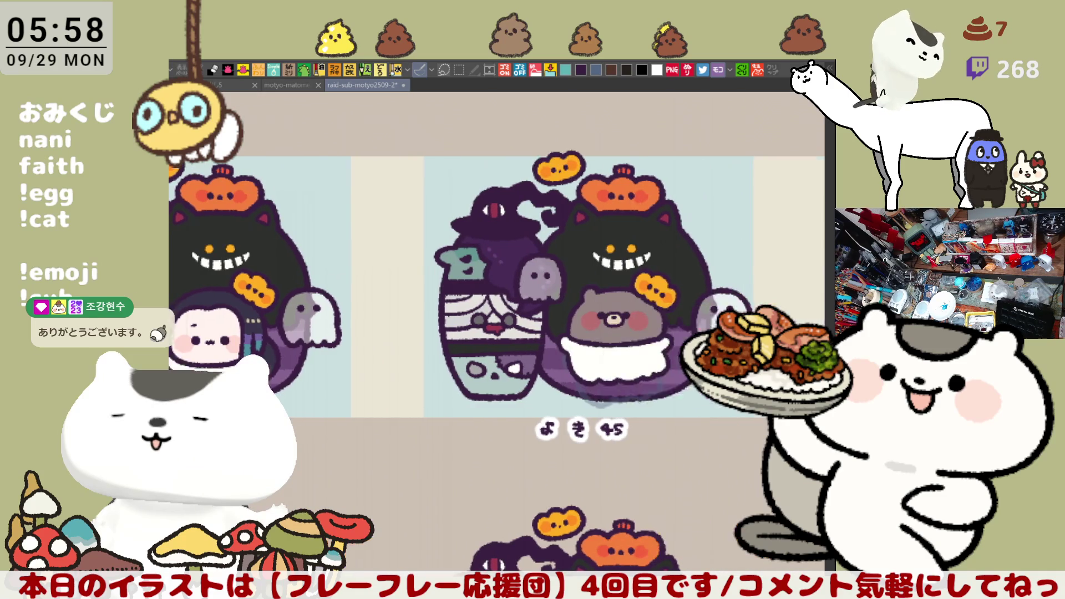
pyautogui.scroll(-1, 525, 342)
pyautogui.scroll(-3, 525, 343)
pyautogui.hscroll(-4, 525, 342)
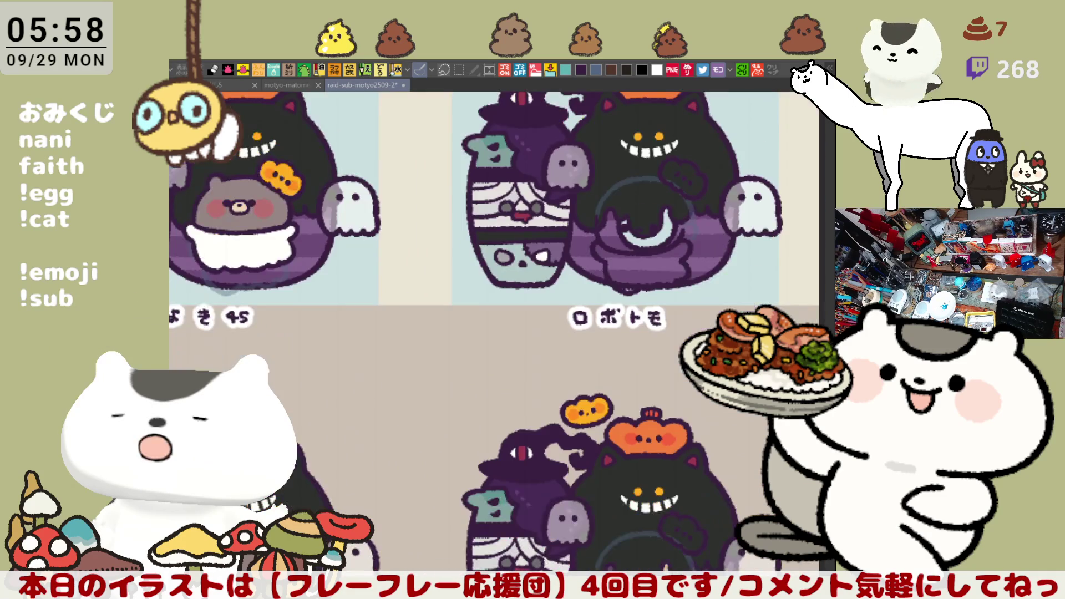
pyautogui.hscroll(3, 556, 375)
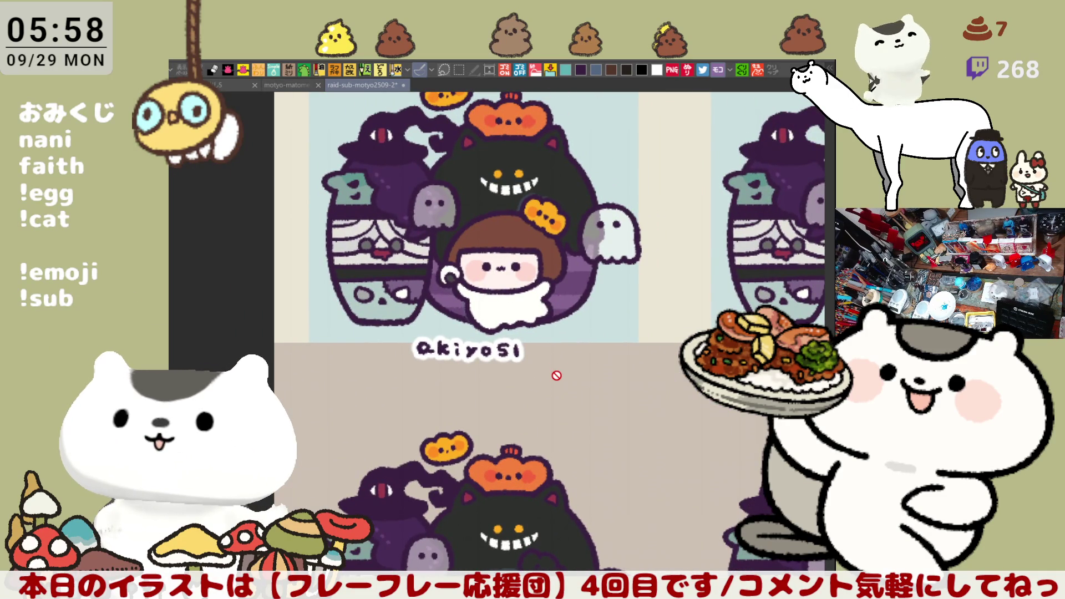
pyautogui.scroll(1, 557, 375)
pyautogui.scroll(-1, 557, 375)
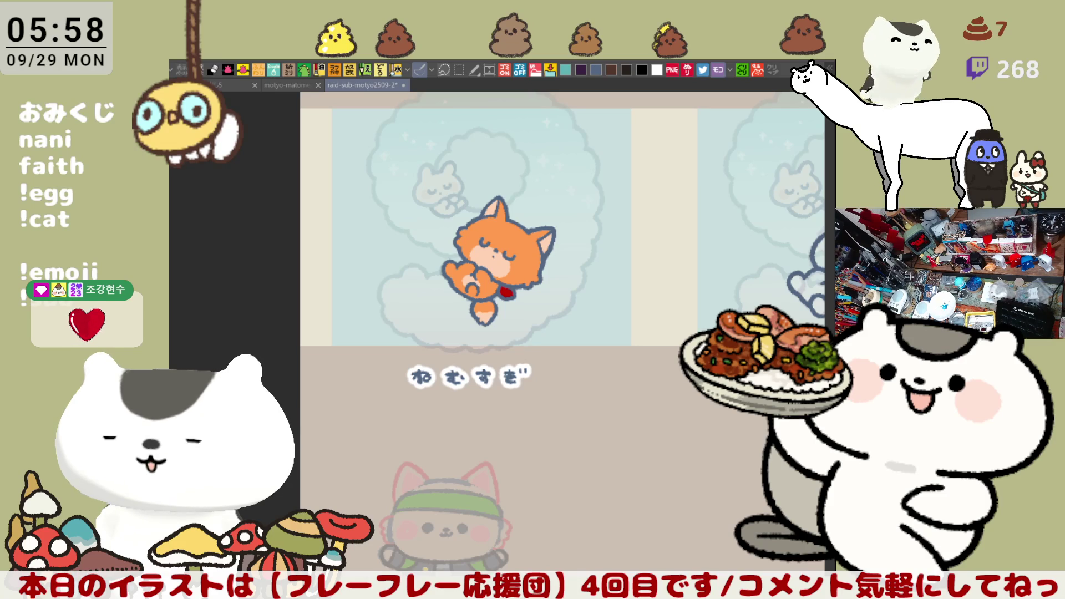
# - Zoom in on the hood and ink a black line along its top edge
pyautogui.scroll(-10, 540, 387)
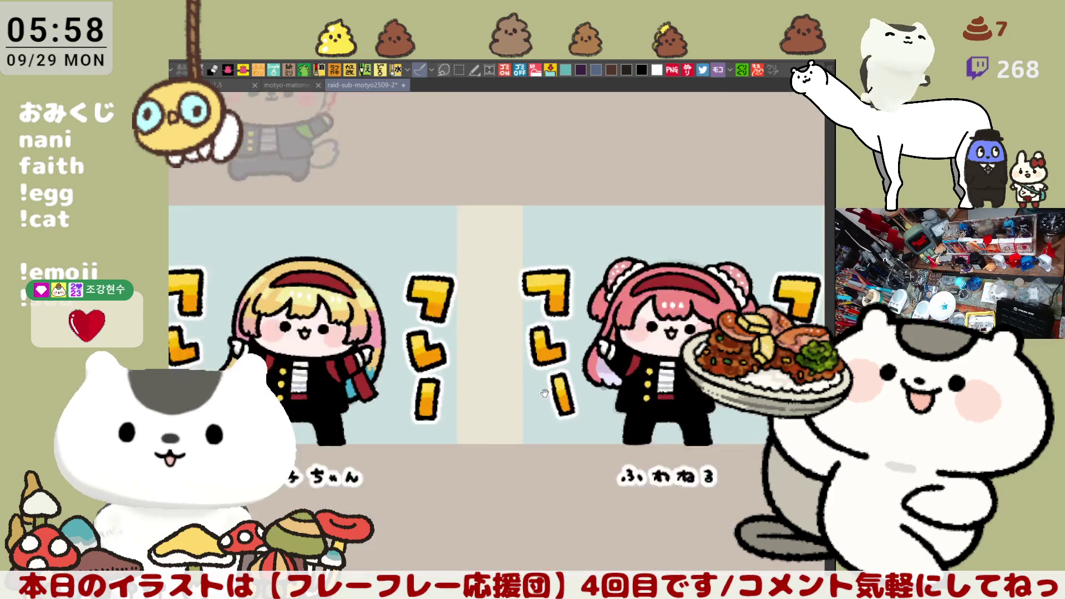
pyautogui.scroll(-5, 540, 387)
pyautogui.scroll(3, 555, 378)
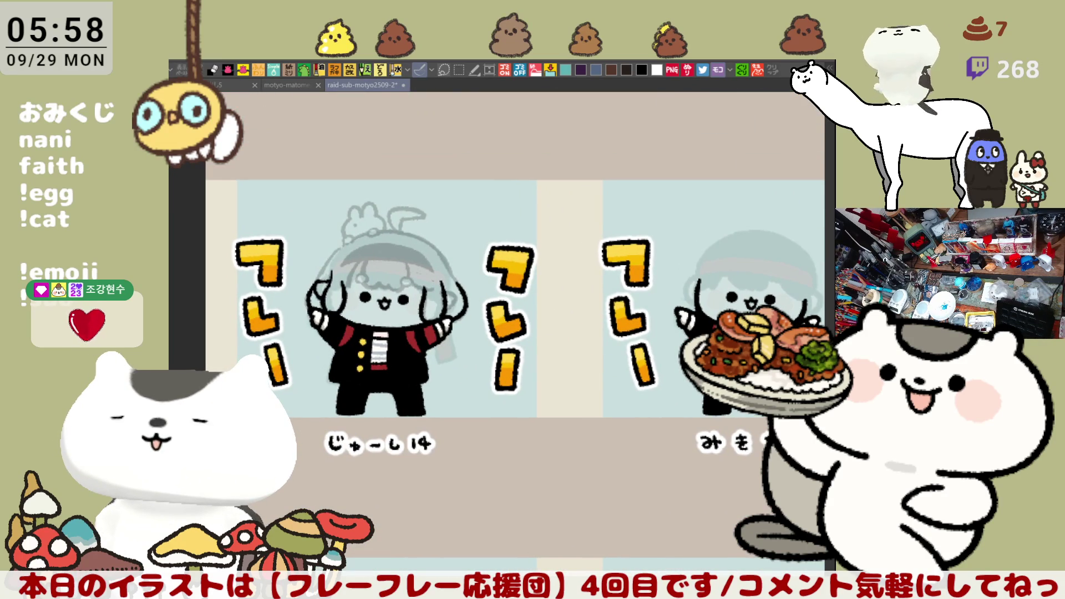
pyautogui.scroll(2, 502, 383)
pyautogui.scroll(3, 502, 383)
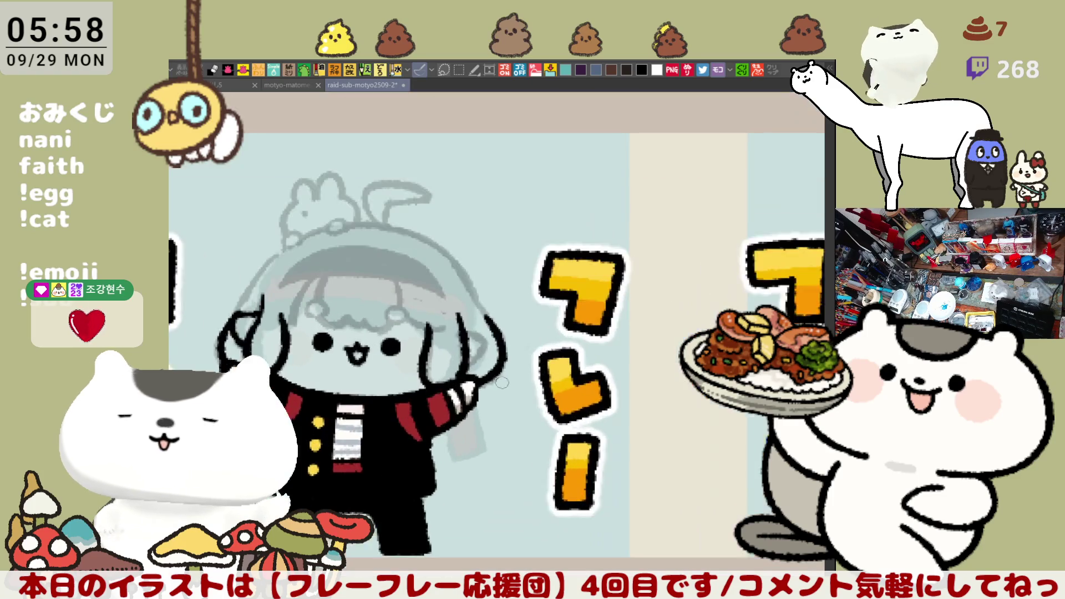
pyautogui.scroll(4, 502, 383)
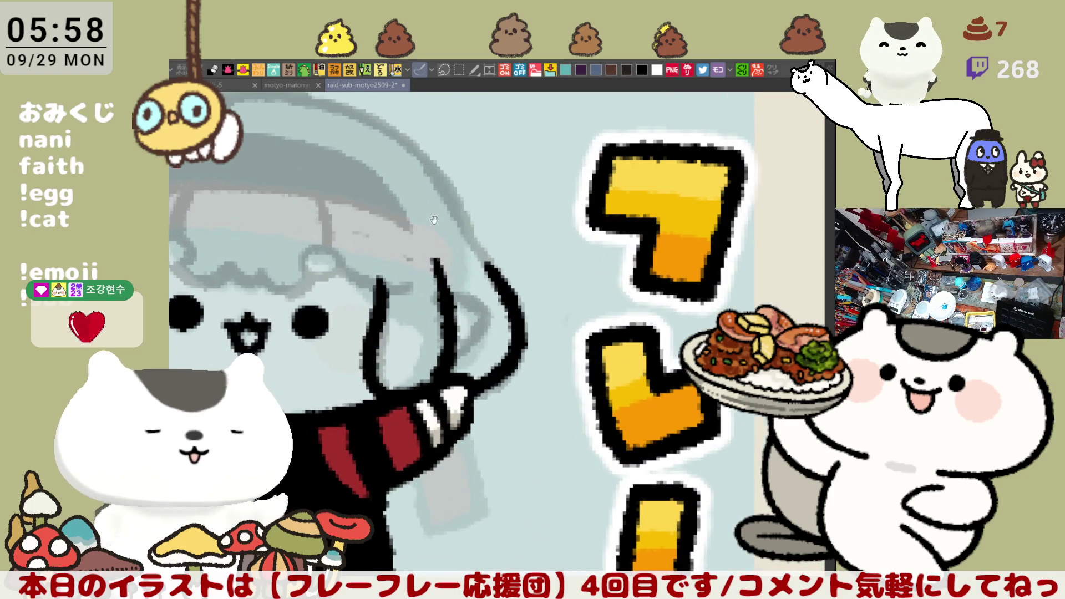
pyautogui.moveTo(434, 220); pyautogui.dragTo(547, 326)
pyautogui.moveTo(351, 194)
pyautogui.mouseDown()
pyautogui.moveTo(471, 215)
pyautogui.moveTo(537, 251)
pyautogui.mouseUp()
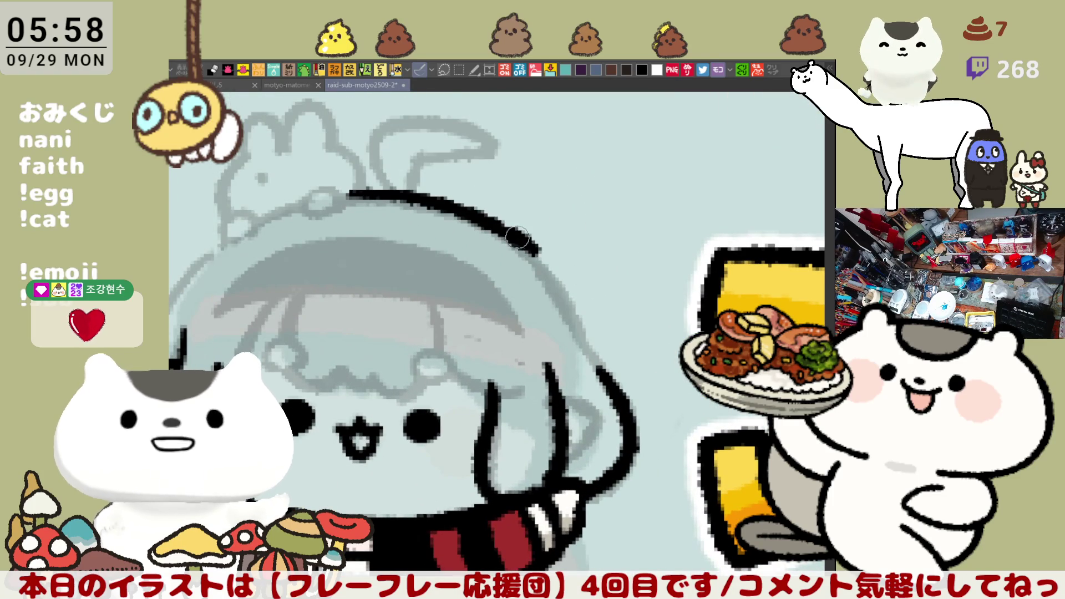
# - Redraw the hood's top-edge outline several times, aiming for a clean stroke
pyautogui.hotkey('ctrl', 'z')
pyautogui.moveTo(343, 197)
pyautogui.mouseDown()
pyautogui.moveTo(487, 227)
pyautogui.moveTo(539, 262)
pyautogui.mouseUp()
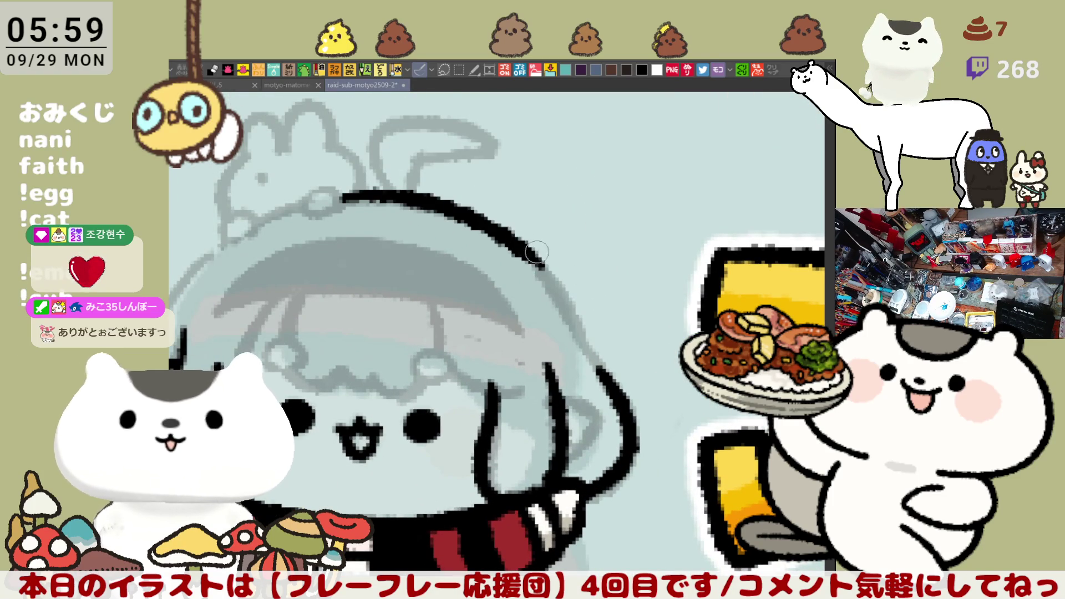
pyautogui.hotkey('ctrl', 'z')
pyautogui.moveTo(340, 198); pyautogui.dragTo(538, 262)
pyautogui.hotkey('ctrl', 'z')
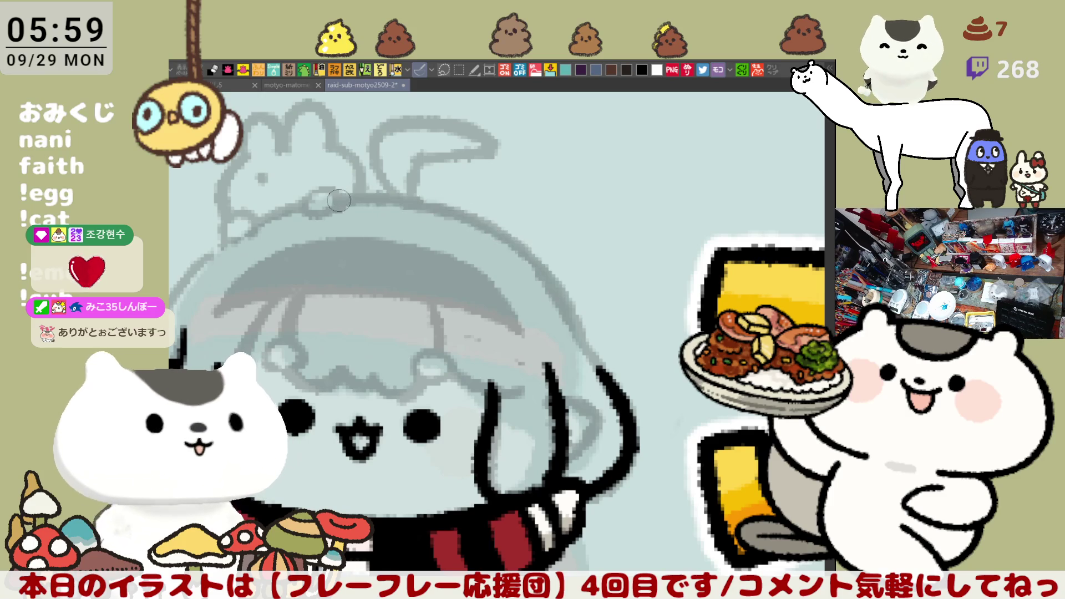
pyautogui.moveTo(339, 199); pyautogui.dragTo(533, 261)
pyautogui.hotkey('ctrl', 'z')
pyautogui.moveTo(336, 198)
pyautogui.mouseDown()
pyautogui.moveTo(438, 201)
pyautogui.moveTo(532, 244)
pyautogui.mouseUp()
pyautogui.hotkey('ctrl', 'z')
pyautogui.moveTo(336, 197)
pyautogui.mouseDown()
pyautogui.moveTo(541, 269)
pyautogui.moveTo(341, 195)
pyautogui.moveTo(526, 247)
pyautogui.mouseUp()
pyautogui.hotkey('ctrl', 'z')
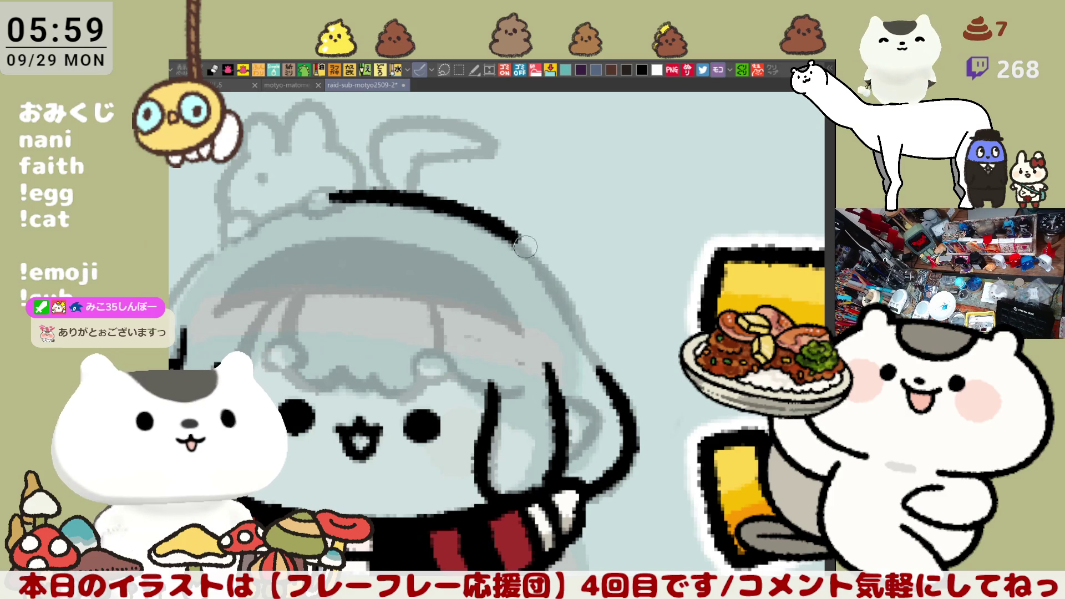
# - Ink the hood outline down its right side, undoing and retrying repeatedly
pyautogui.moveTo(477, 208); pyautogui.dragTo(585, 324)
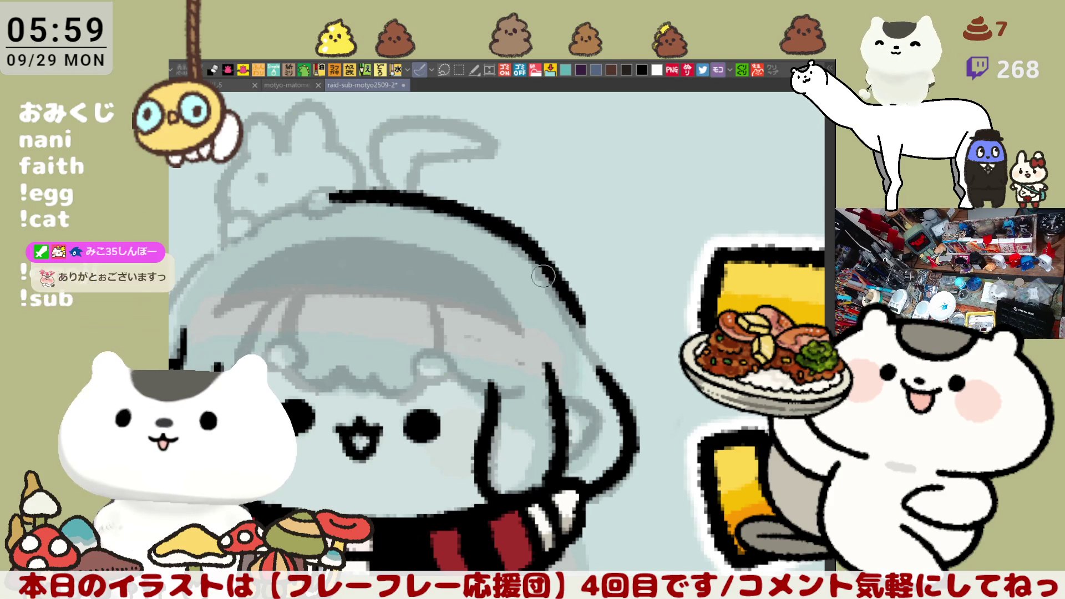
pyautogui.hotkey('ctrl', 'z')
pyautogui.moveTo(492, 222); pyautogui.dragTo(589, 346)
pyautogui.hotkey('ctrl', 'z')
pyautogui.moveTo(492, 223); pyautogui.dragTo(588, 358)
pyautogui.hotkey('ctrl', 'z')
pyautogui.moveTo(494, 233); pyautogui.dragTo(591, 353)
pyautogui.hotkey('ctrl', 'z')
pyautogui.moveTo(499, 224); pyautogui.dragTo(588, 349)
pyautogui.hotkey('ctrl', 'z')
pyautogui.moveTo(513, 233); pyautogui.dragTo(588, 341)
pyautogui.hotkey('ctrl', 'z')
# - Mirror and rotate the view, then ink the hood's left outline from top toward the sleeve
pyautogui.press('h')
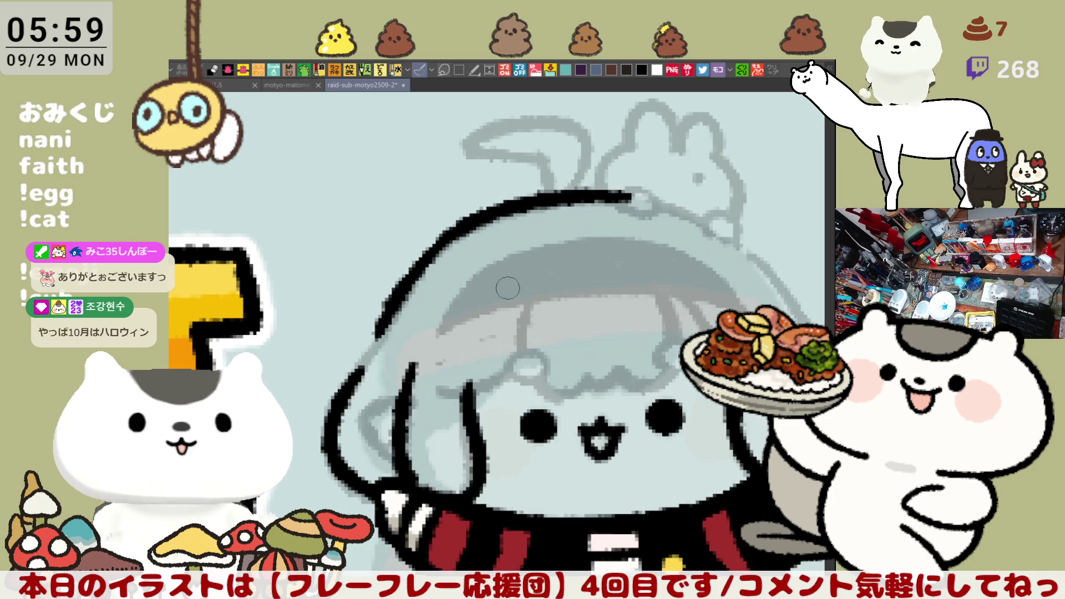
pyautogui.press('-')
pyautogui.press('-')
pyautogui.press('-')
pyautogui.hotkey('ctrl', 'z')
pyautogui.moveTo(364, 294); pyautogui.dragTo(370, 332)
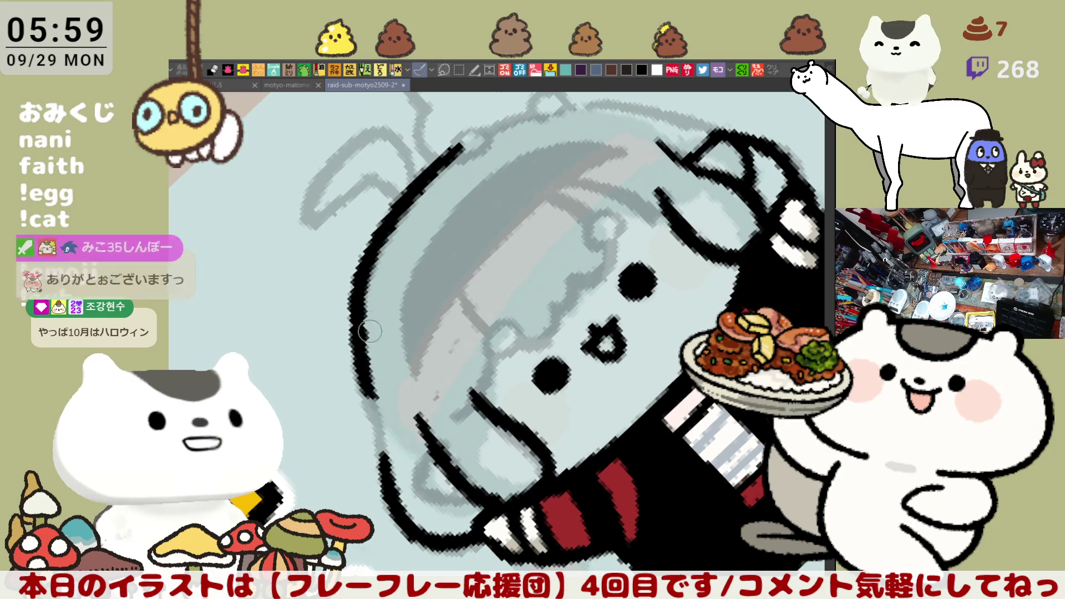
pyautogui.hotkey('ctrl', 'z')
pyautogui.hotkey('ctrl', 'z')
pyautogui.moveTo(438, 161); pyautogui.dragTo(366, 372)
pyautogui.hotkey('ctrl', 'z')
pyautogui.moveTo(416, 191); pyautogui.dragTo(369, 396)
pyautogui.hotkey('ctrl', 'z')
pyautogui.moveTo(413, 192)
pyautogui.mouseDown()
pyautogui.moveTo(358, 314)
pyautogui.moveTo(366, 395)
pyautogui.moveTo(365, 281)
pyautogui.moveTo(369, 399)
pyautogui.mouseUp()
pyautogui.hotkey('ctrl', 'z')
# - Rework the hood's lower-left outline toward the sleeve, then rotate the view back upright
pyautogui.hotkey('ctrl', 'z')
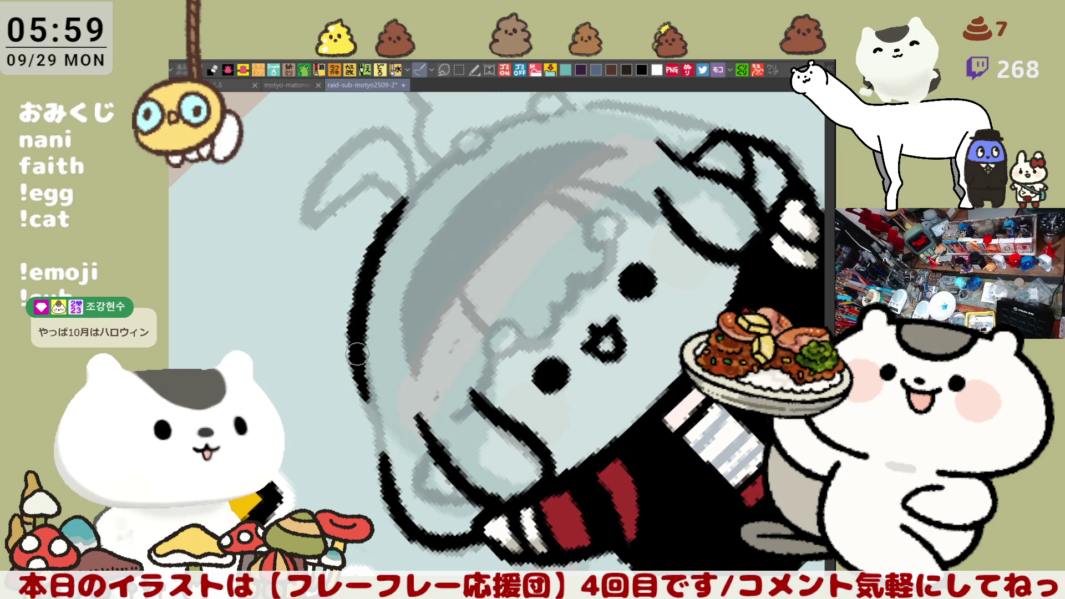
pyautogui.moveTo(369, 400); pyautogui.dragTo(397, 480)
pyautogui.hotkey('ctrl', 'z')
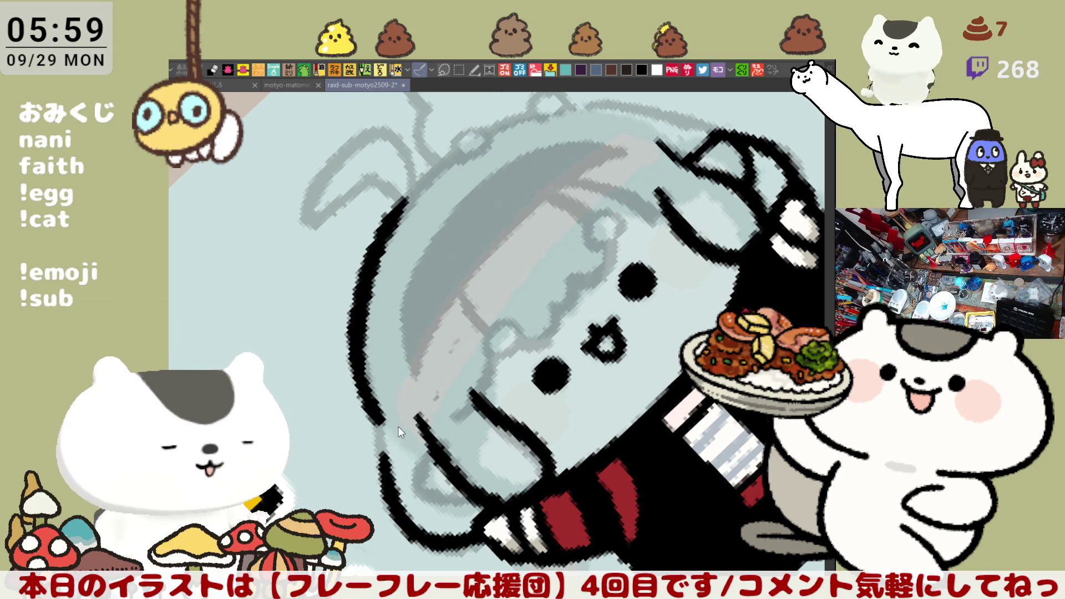
pyautogui.moveTo(383, 416); pyautogui.dragTo(389, 452)
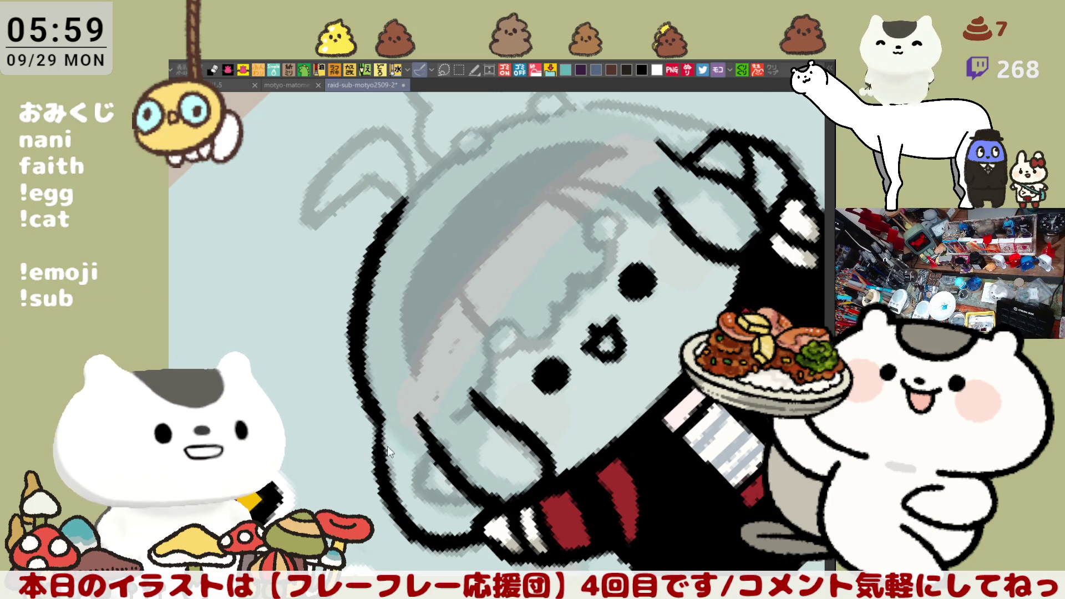
pyautogui.hotkey('ctrl', 'z')
pyautogui.moveTo(380, 414); pyautogui.dragTo(394, 483)
pyautogui.hotkey('ctrl', 'z')
pyautogui.moveTo(377, 413); pyautogui.dragTo(386, 474)
pyautogui.hotkey('ctrl', 'z')
pyautogui.moveTo(378, 408); pyautogui.dragTo(395, 503)
pyautogui.hotkey('ctrl', 'z')
pyautogui.moveTo(378, 414); pyautogui.dragTo(382, 423)
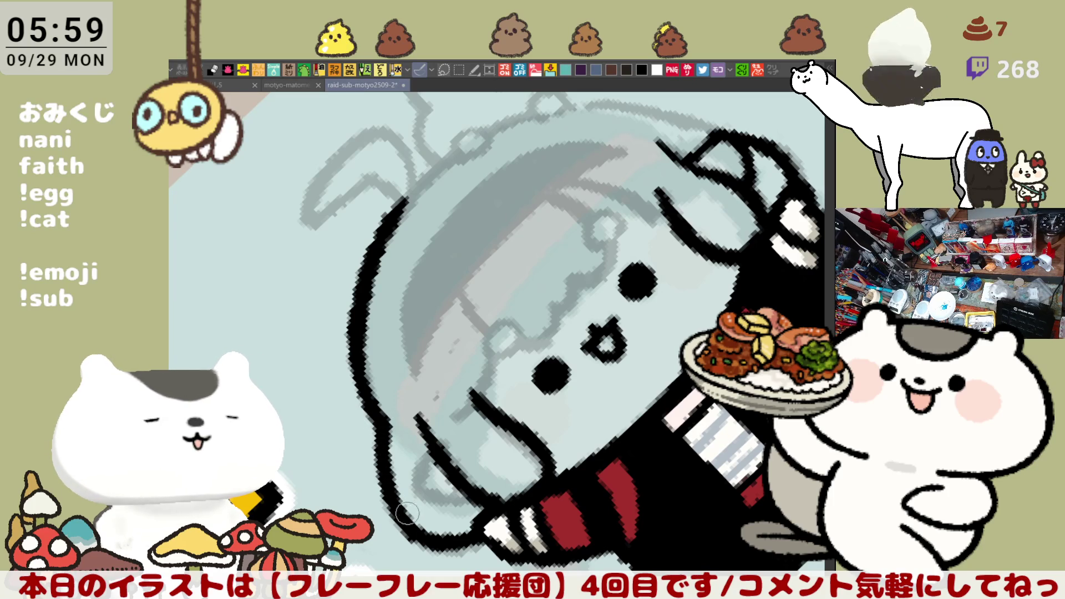
pyautogui.hotkey('ctrl', 'z')
pyautogui.moveTo(383, 495); pyautogui.dragTo(433, 534)
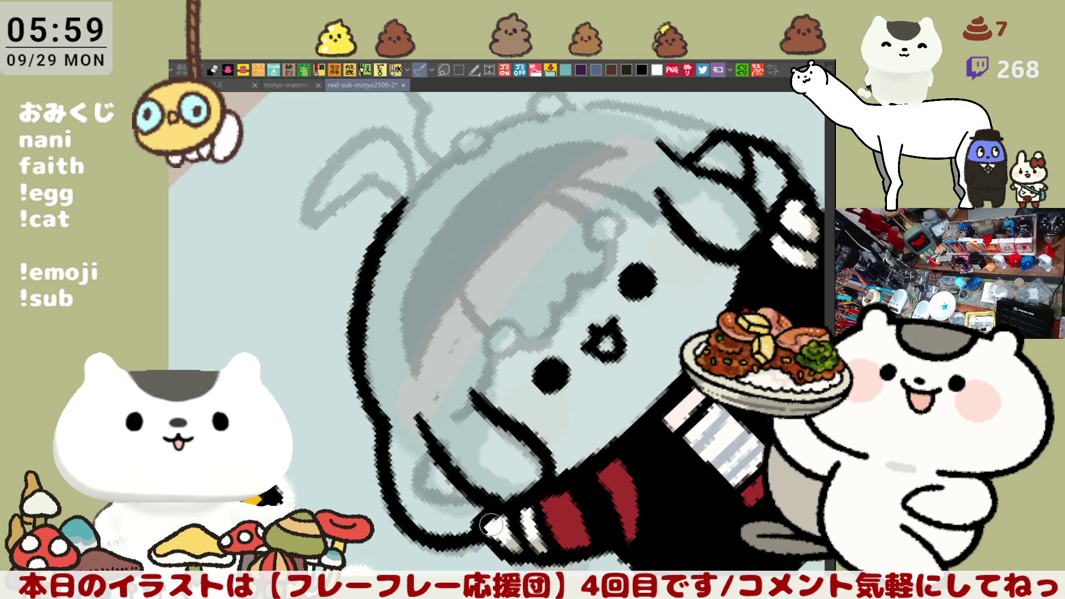
pyautogui.press('^')
pyautogui.press('^')
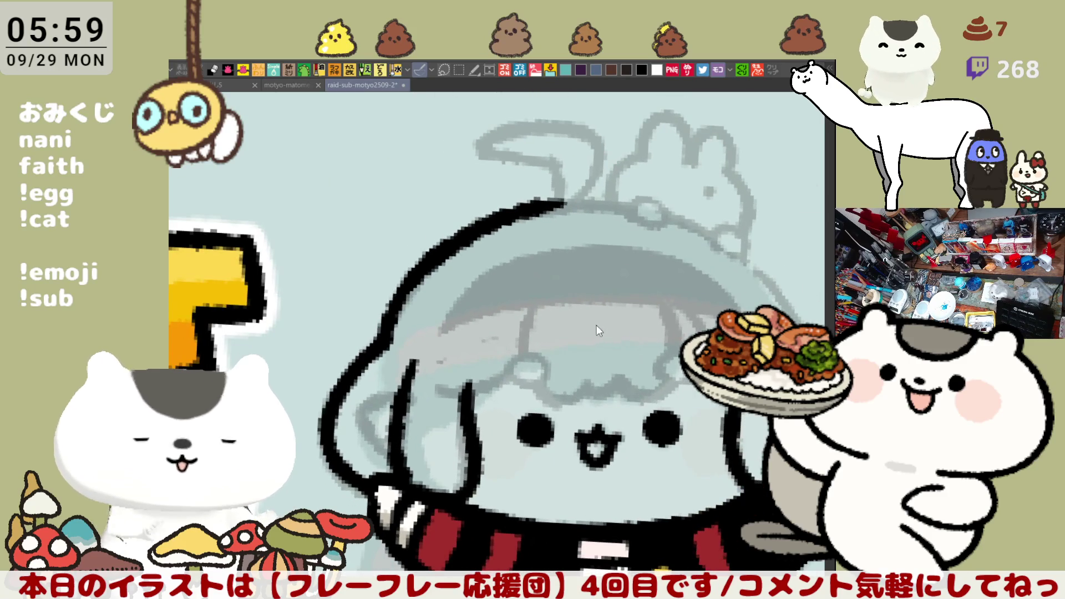
# - Mirror the view and ink a curved hair strand and a line along the raised arm
pyautogui.press('h')
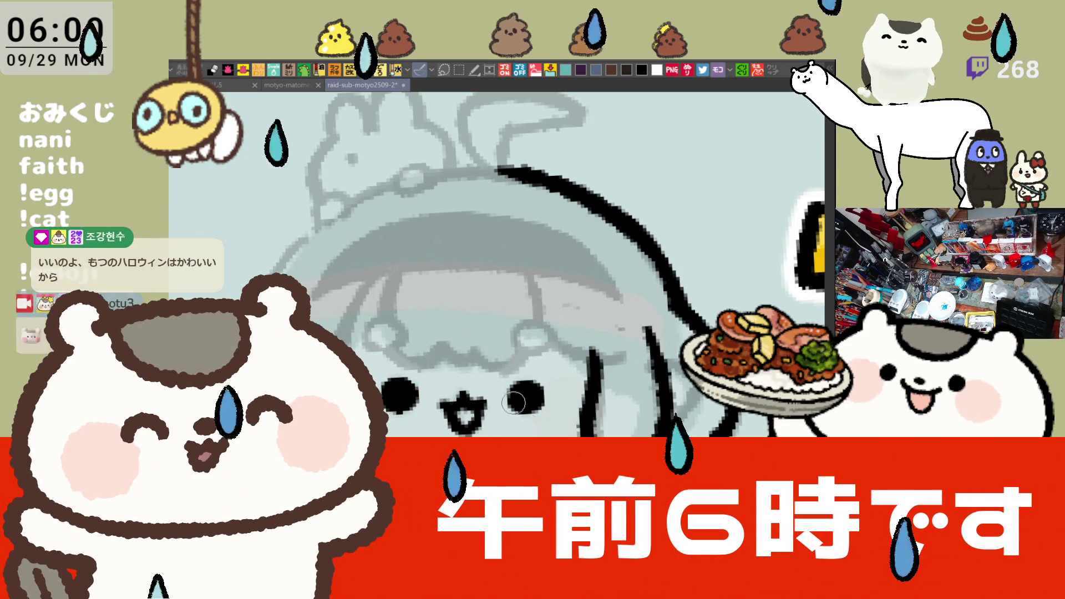
pyautogui.moveTo(575, 338); pyautogui.dragTo(636, 319)
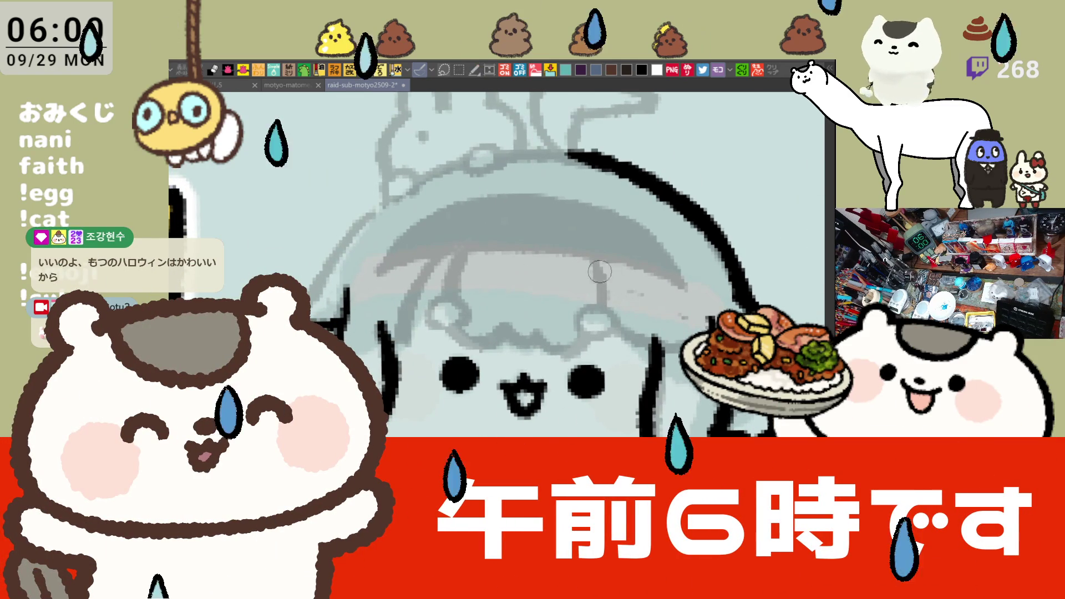
pyautogui.click(590, 269)
pyautogui.moveTo(592, 259); pyautogui.dragTo(648, 335)
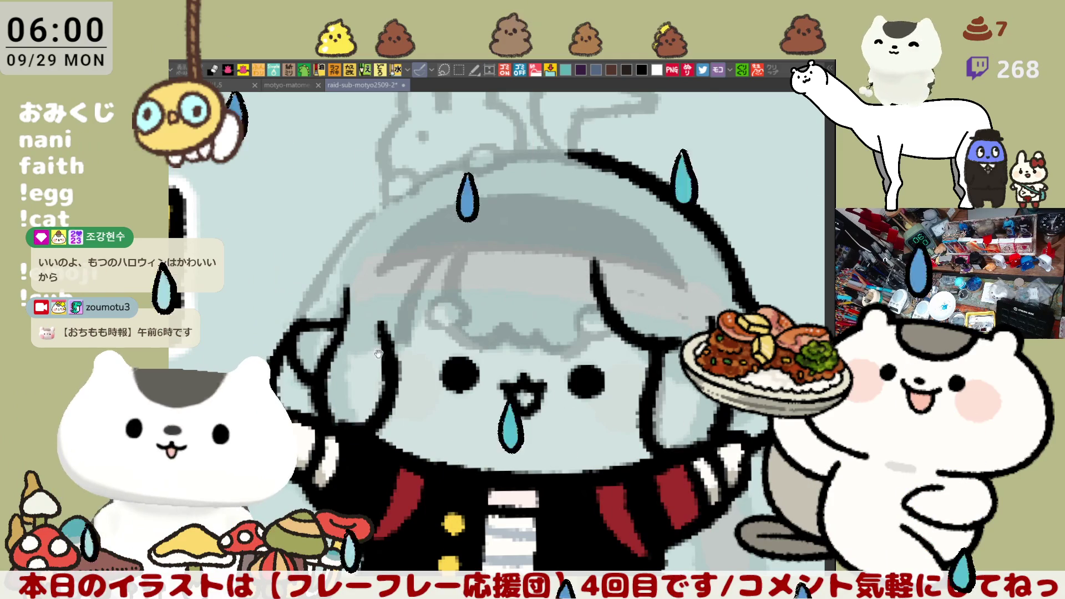
pyautogui.moveTo(308, 327); pyautogui.dragTo(384, 336)
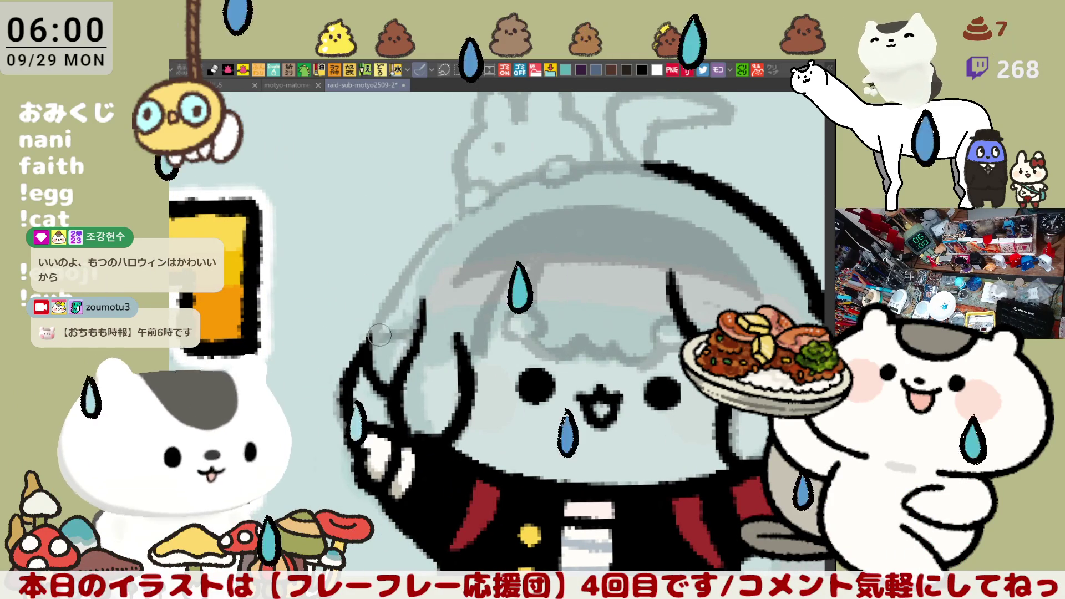
pyautogui.moveTo(359, 347); pyautogui.dragTo(422, 333)
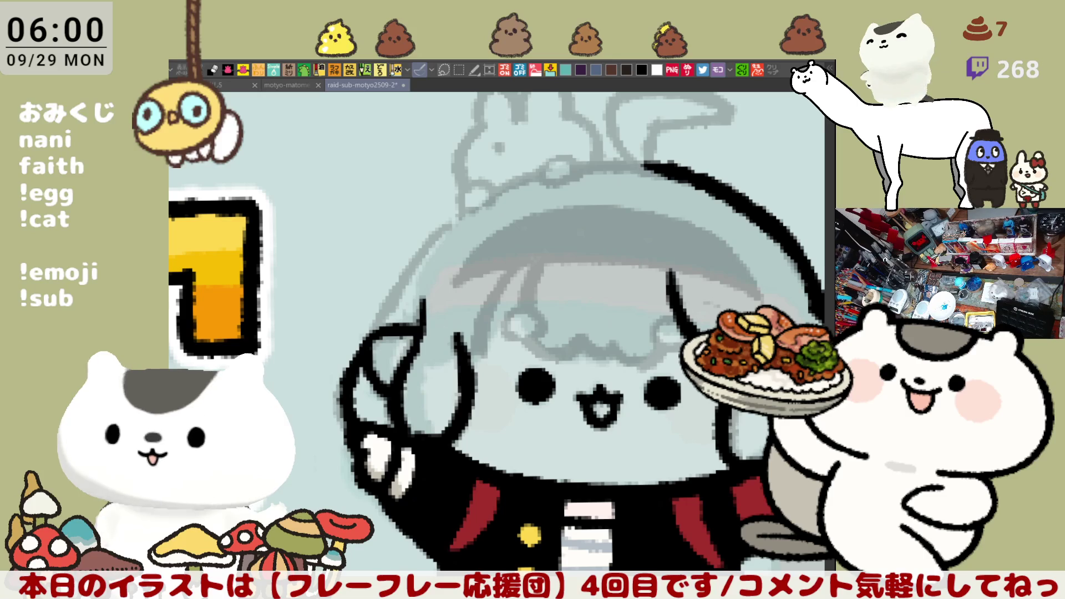
# - Tilt the view and ink the hood's left edge, undoing the attempts
pyautogui.moveTo(517, 384); pyautogui.dragTo(549, 369)
pyautogui.moveTo(576, 242)
pyautogui.mouseDown()
pyautogui.moveTo(438, 213)
pyautogui.moveTo(384, 336)
pyautogui.mouseUp()
pyautogui.hotkey('ctrl', 'z')
pyautogui.moveTo(422, 197); pyautogui.dragTo(387, 341)
pyautogui.hotkey('ctrl', 'z')
pyautogui.moveTo(422, 189); pyautogui.dragTo(383, 345)
pyautogui.hotkey('ctrl', 'z')
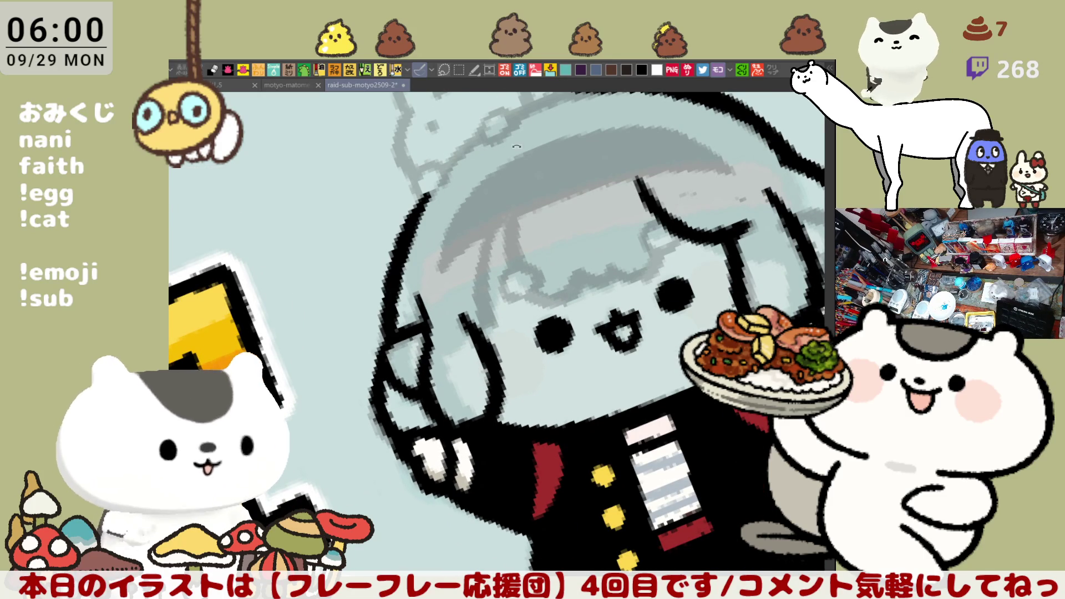
# - Reset the view upright and unflipped, then ink the hood's right edge down to the shoulder
pyautogui.hotkey('ctrl', 'r')
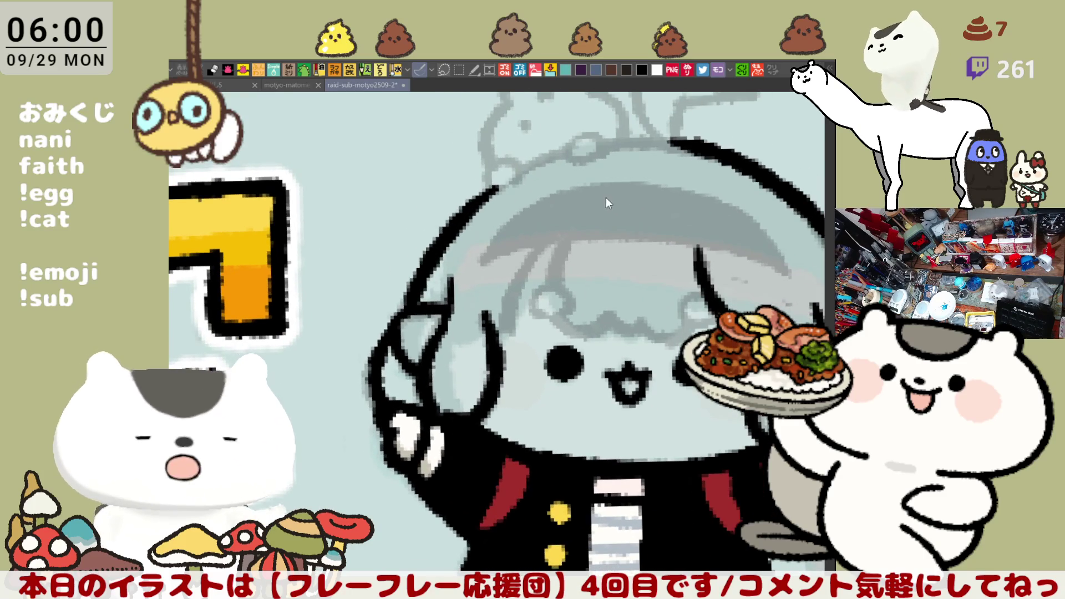
pyautogui.press('h')
pyautogui.hotkey('ctrl', 'z')
pyautogui.moveTo(613, 194); pyautogui.dragTo(703, 322)
pyautogui.hotkey('ctrl', 'z')
pyautogui.hotkey('ctrl', 'z')
pyautogui.moveTo(607, 191); pyautogui.dragTo(700, 320)
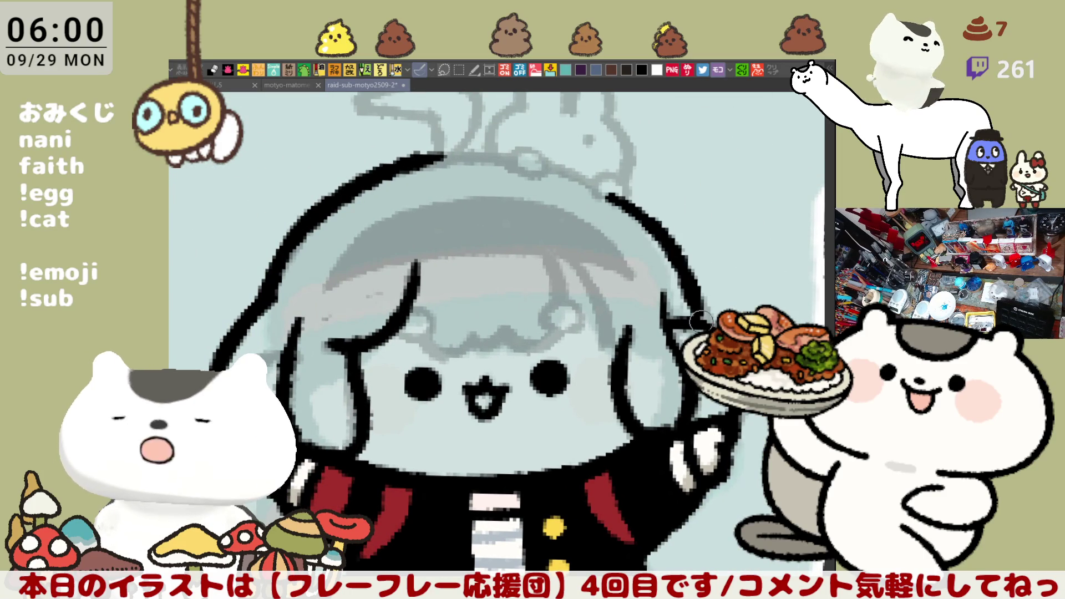
pyautogui.hotkey('ctrl', 'z')
pyautogui.moveTo(605, 190)
pyautogui.mouseDown()
pyautogui.moveTo(624, 201)
pyautogui.moveTo(705, 327)
pyautogui.mouseUp()
pyautogui.moveTo(660, 300); pyautogui.dragTo(638, 251)
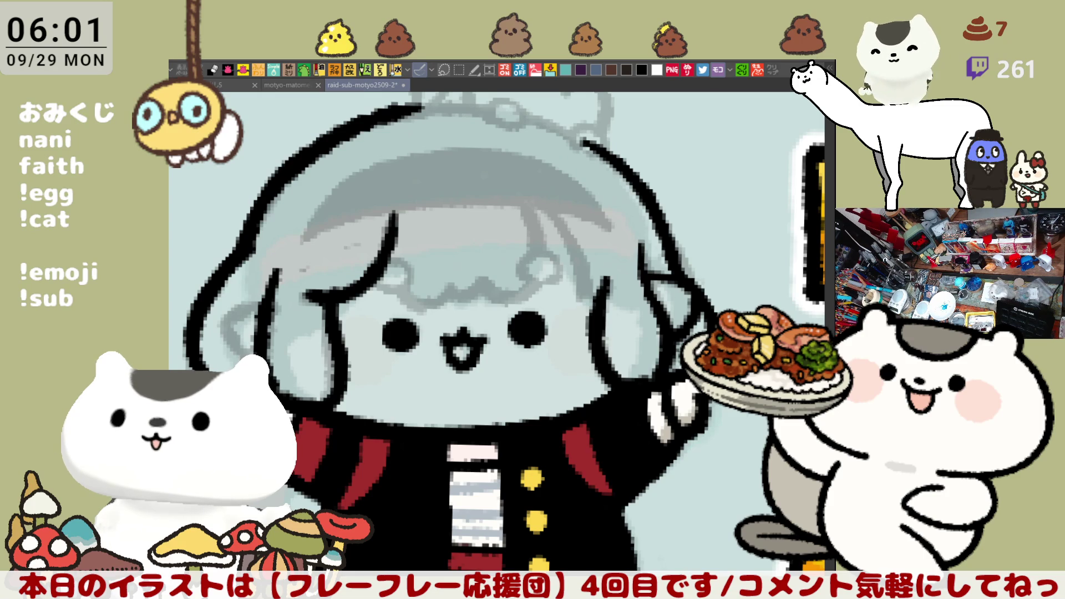
# - Ink the long hair strand down the left side of the face, redrawing it until it sits right
pyautogui.moveTo(577, 430); pyautogui.dragTo(608, 400)
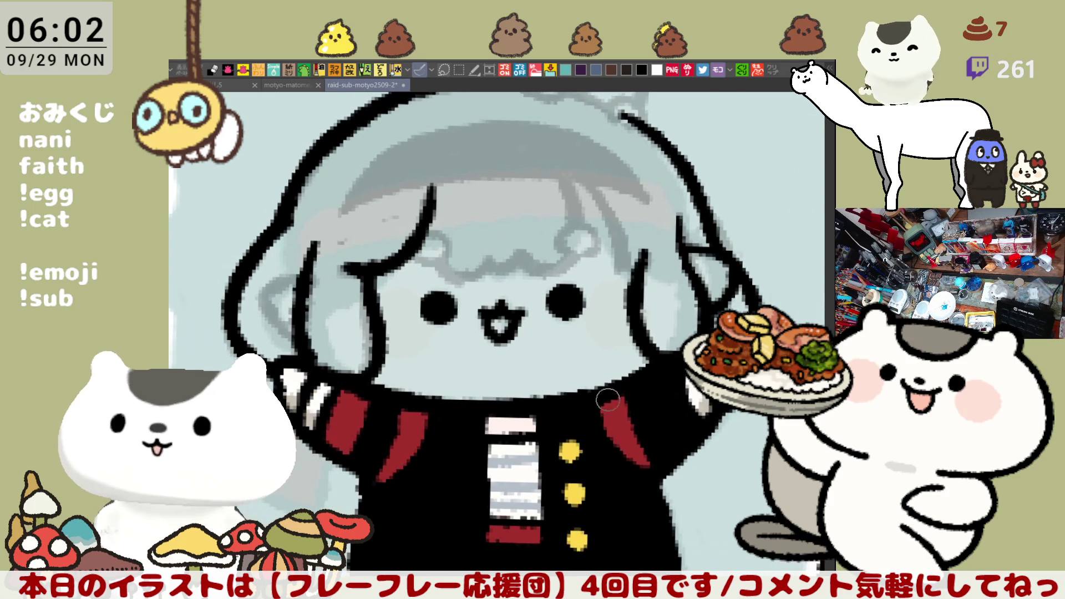
pyautogui.moveTo(315, 235); pyautogui.dragTo(305, 324)
pyautogui.hotkey('ctrl', 'z')
pyautogui.moveTo(325, 232); pyautogui.dragTo(302, 328)
pyautogui.hotkey('ctrl', 'z')
pyautogui.moveTo(325, 232); pyautogui.dragTo(303, 326)
pyautogui.hotkey('ctrl', 'z')
pyautogui.moveTo(325, 232); pyautogui.dragTo(303, 329)
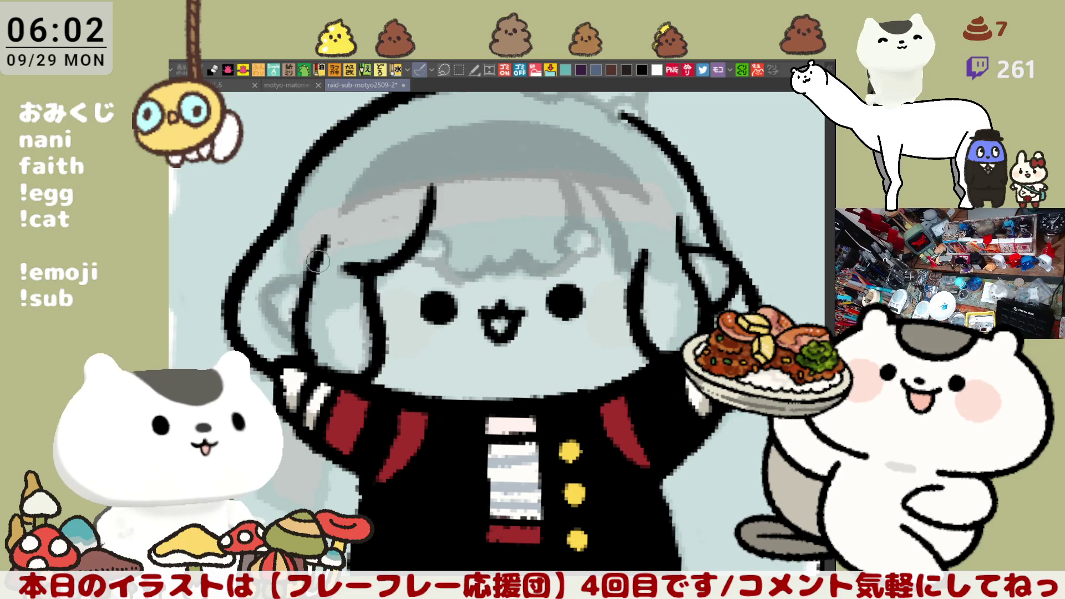
# - Add a short fringe strand and a curved hair strand beside the left cheek
pyautogui.moveTo(664, 211); pyautogui.dragTo(693, 270)
pyautogui.hotkey('ctrl', 'z')
pyautogui.hotkey('ctrl', 'z')
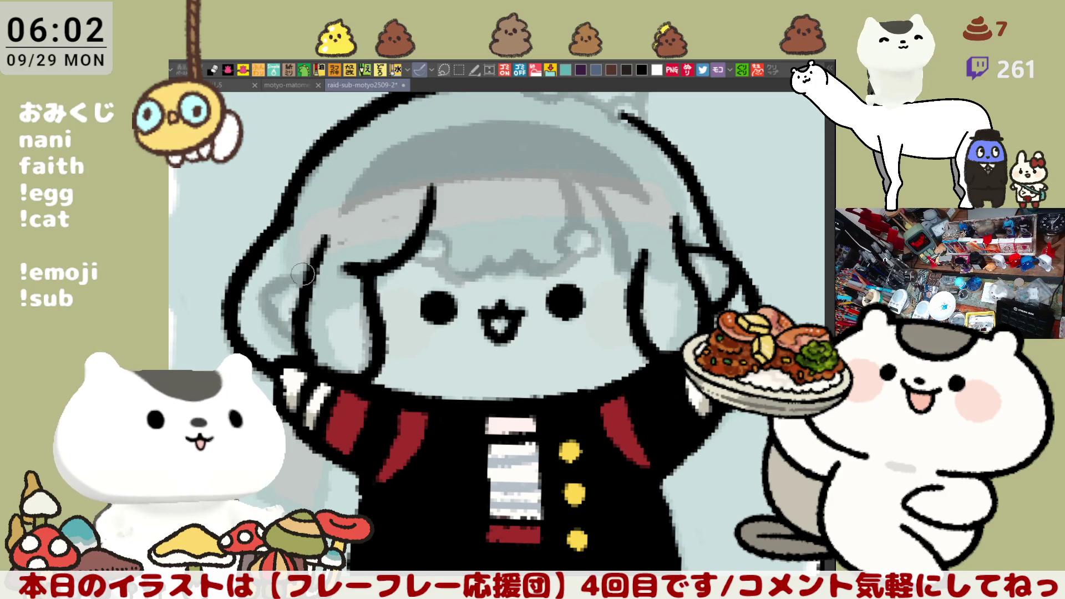
pyautogui.moveTo(311, 266); pyautogui.dragTo(266, 300)
pyautogui.hotkey('ctrl', 'z')
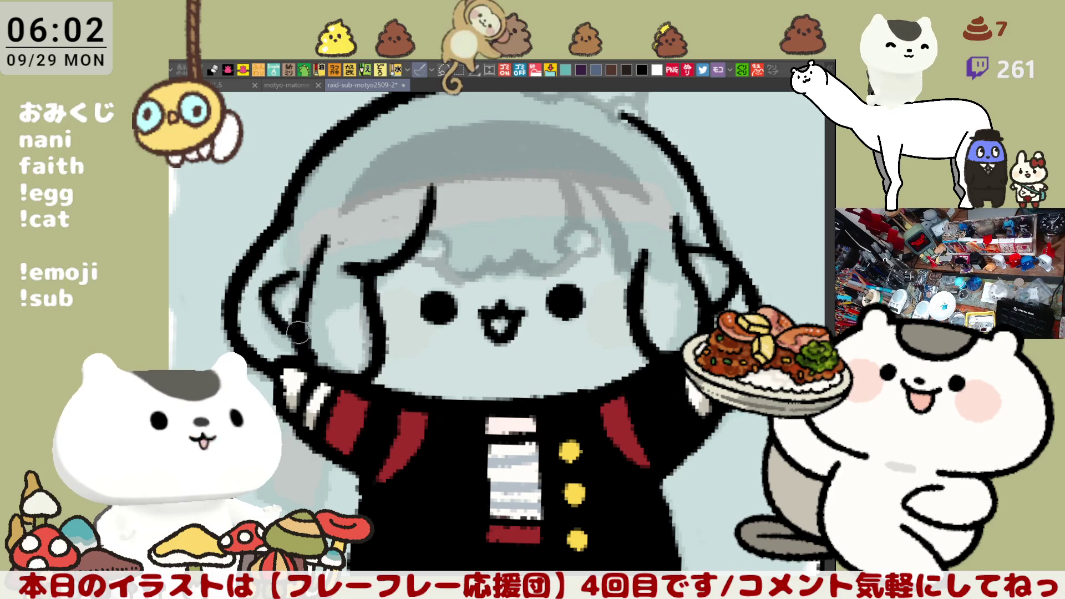
pyautogui.moveTo(291, 268); pyautogui.dragTo(271, 314)
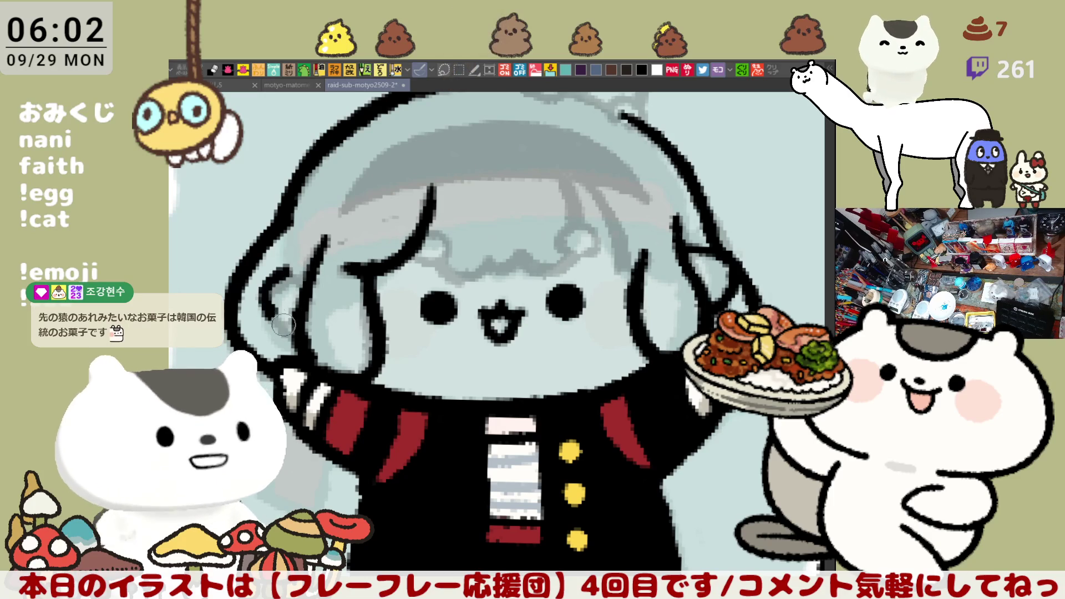
pyautogui.hotkey('ctrl', 'z')
pyautogui.moveTo(294, 270)
pyautogui.mouseDown()
pyautogui.moveTo(272, 316)
pyautogui.moveTo(272, 289)
pyautogui.moveTo(303, 276)
pyautogui.mouseUp()
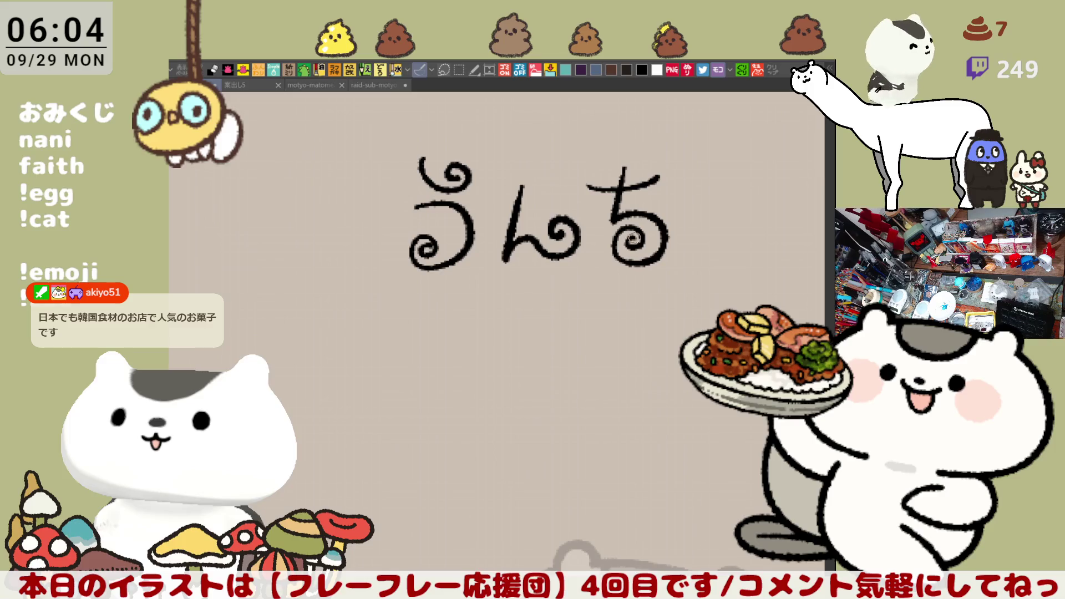
# - Undo every stroke of the hand-lettered word うんち until the scratch canvas is empty
pyautogui.scroll(-1, 517, 303)
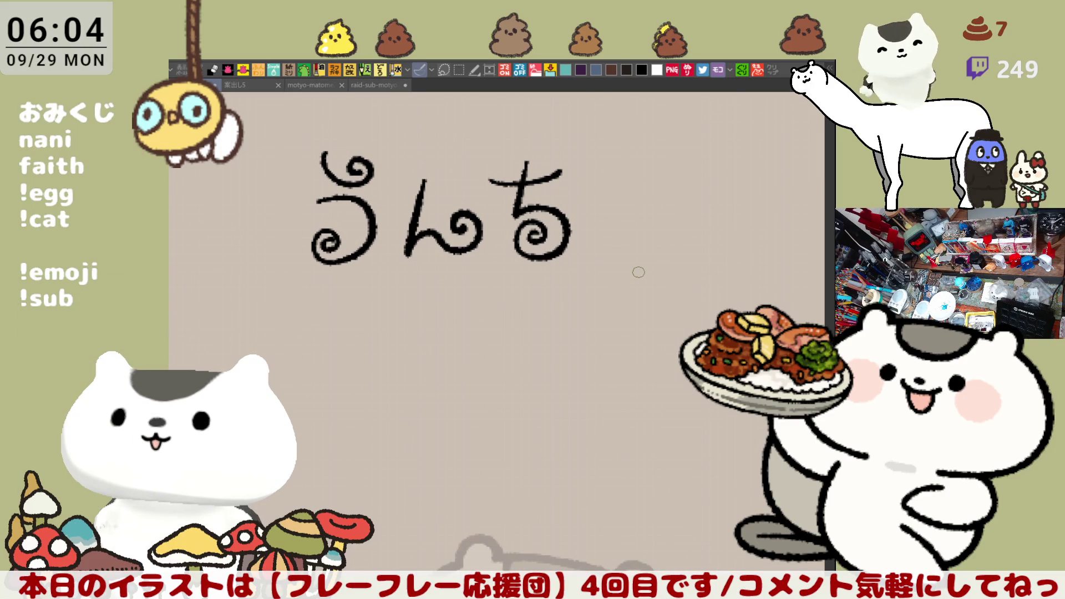
pyautogui.hotkey('ctrl', 'z')
pyautogui.hotkey('ctrl', 'z')
pyautogui.hotkey('ctrl', 'z')
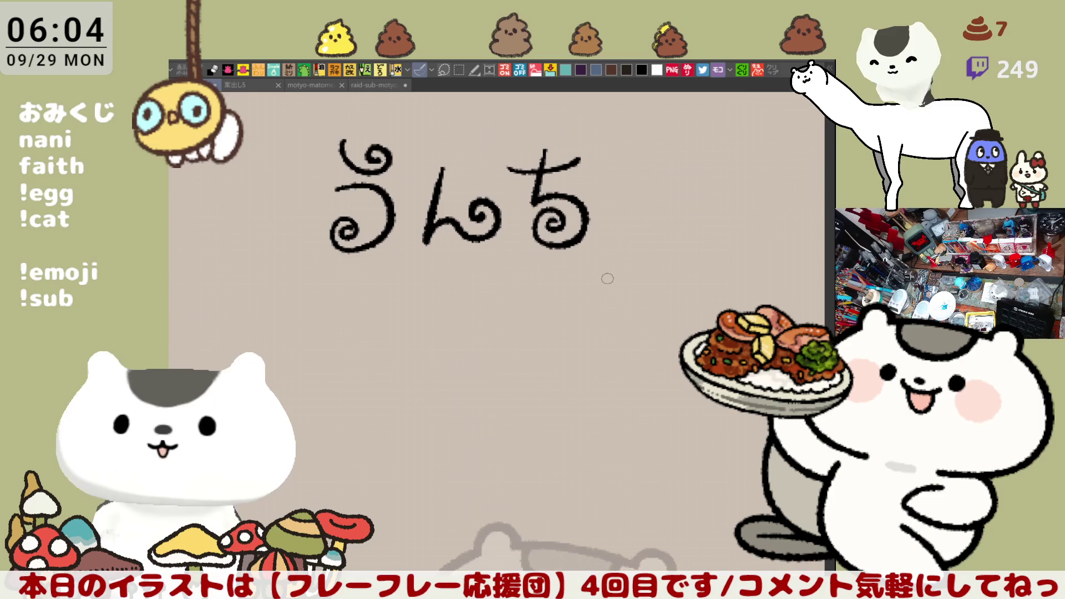
pyautogui.hotkey('ctrl', 'z')
pyautogui.hotkey('ctrl', 'z')
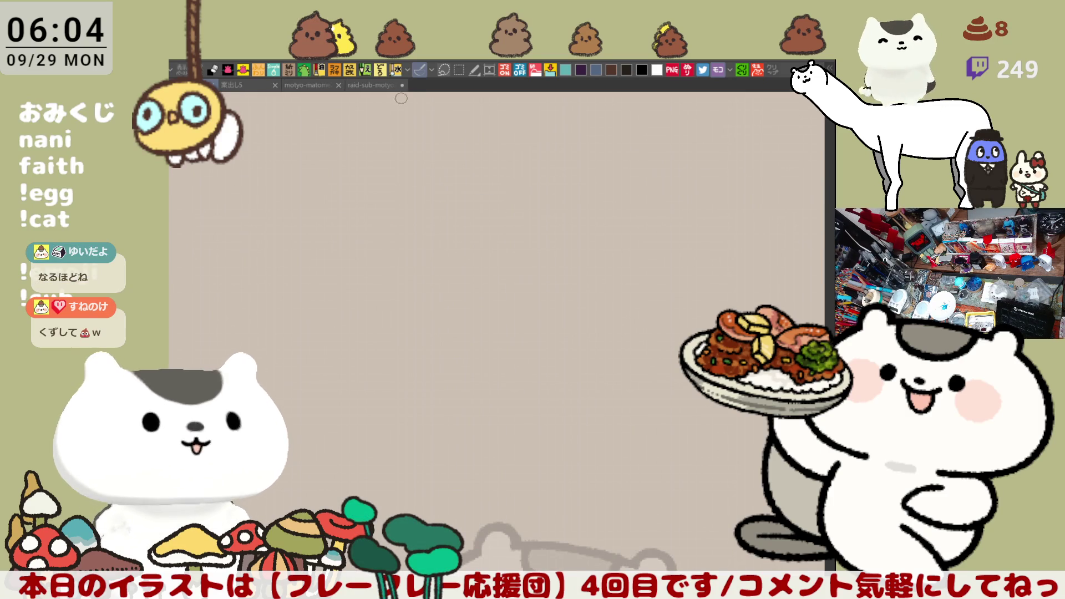
# - Back in the raid-sub-motyo2509-2 drawing, ink the arc along the top of the hood
pyautogui.click(377, 85)
pyautogui.moveTo(526, 277)
pyautogui.mouseDown()
pyautogui.moveTo(581, 267)
pyautogui.moveTo(565, 269)
pyautogui.moveTo(628, 317)
pyautogui.mouseUp()
pyautogui.hotkey('ctrl', 'z')
pyautogui.moveTo(524, 261); pyautogui.dragTo(628, 310)
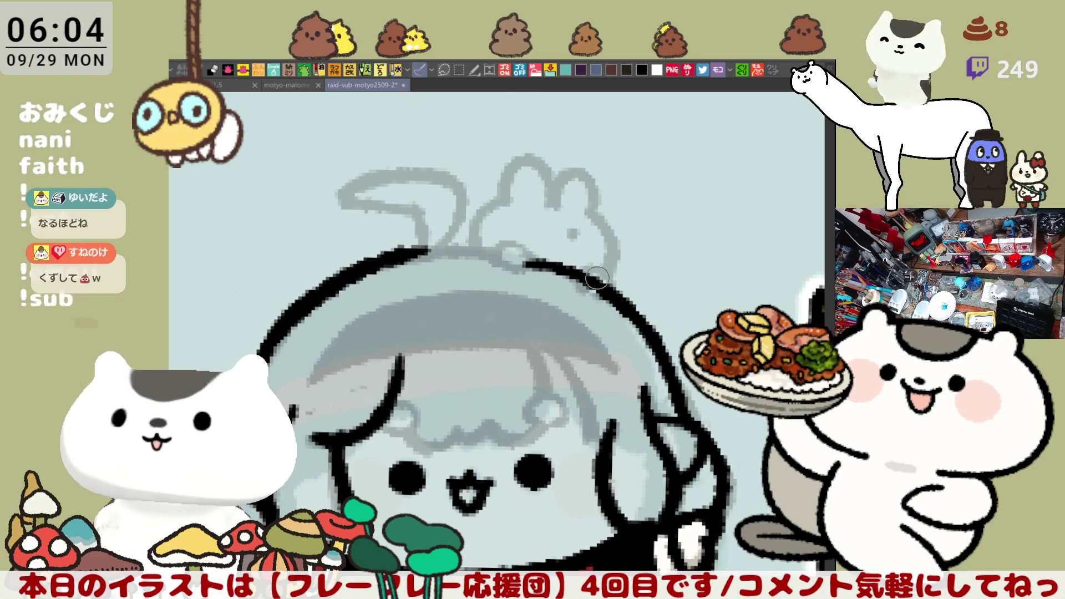
pyautogui.hotkey('ctrl', 'z')
pyautogui.moveTo(522, 252); pyautogui.dragTo(635, 319)
pyautogui.hotkey('ctrl', 'z')
pyautogui.moveTo(513, 255)
pyautogui.mouseDown()
pyautogui.moveTo(632, 322)
pyautogui.moveTo(698, 272)
pyautogui.moveTo(458, 315)
pyautogui.mouseUp()
# - With the canvas mirrored and rotated, ink the hood's left outline, then reset the view upright
pyautogui.press('h')
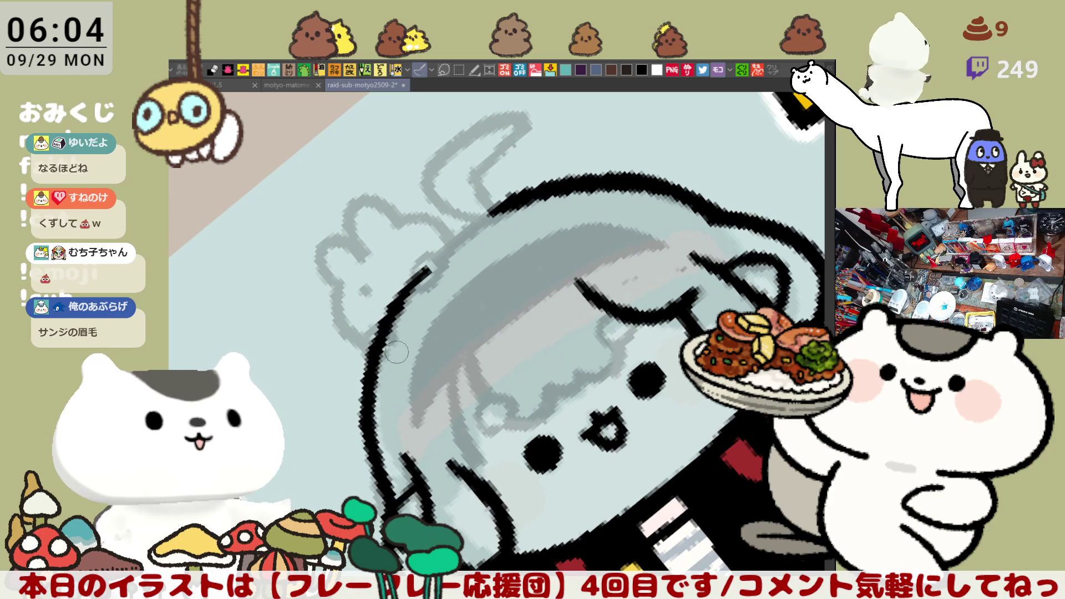
pyautogui.moveTo(560, 239)
pyautogui.mouseDown()
pyautogui.moveTo(401, 248)
pyautogui.moveTo(372, 373)
pyautogui.mouseUp()
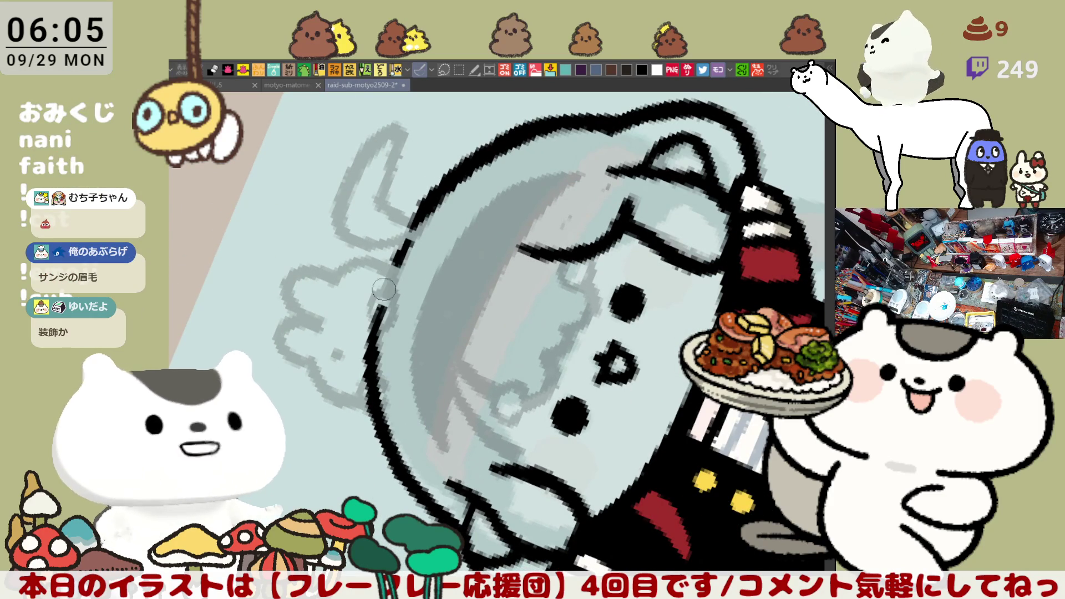
pyautogui.hotkey('ctrl', 'z')
pyautogui.moveTo(408, 233); pyautogui.dragTo(374, 364)
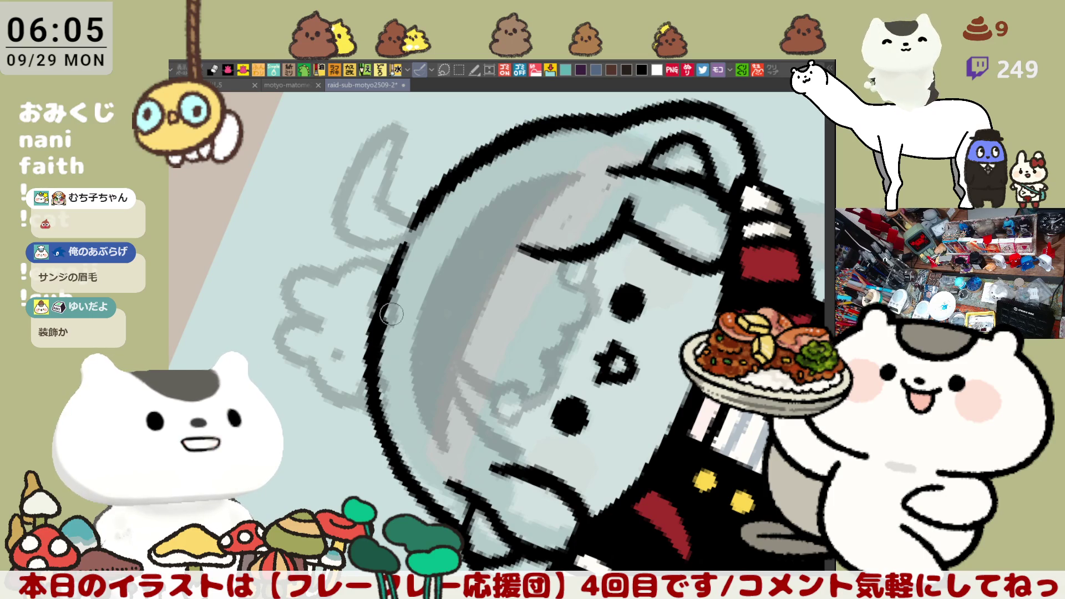
pyautogui.moveTo(590, 188); pyautogui.dragTo(621, 242)
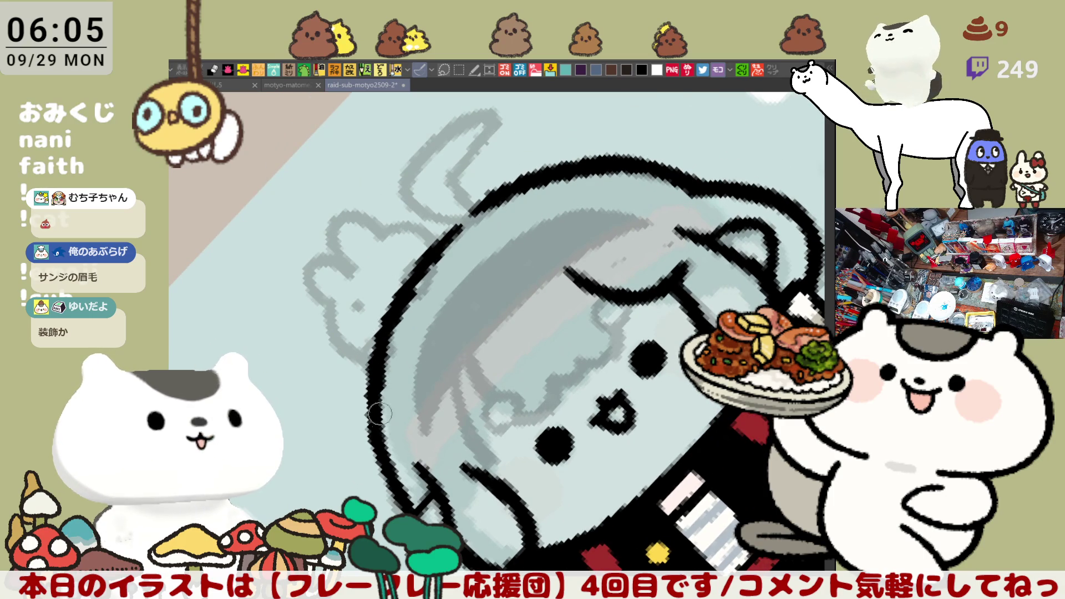
pyautogui.moveTo(384, 336); pyautogui.dragTo(385, 437)
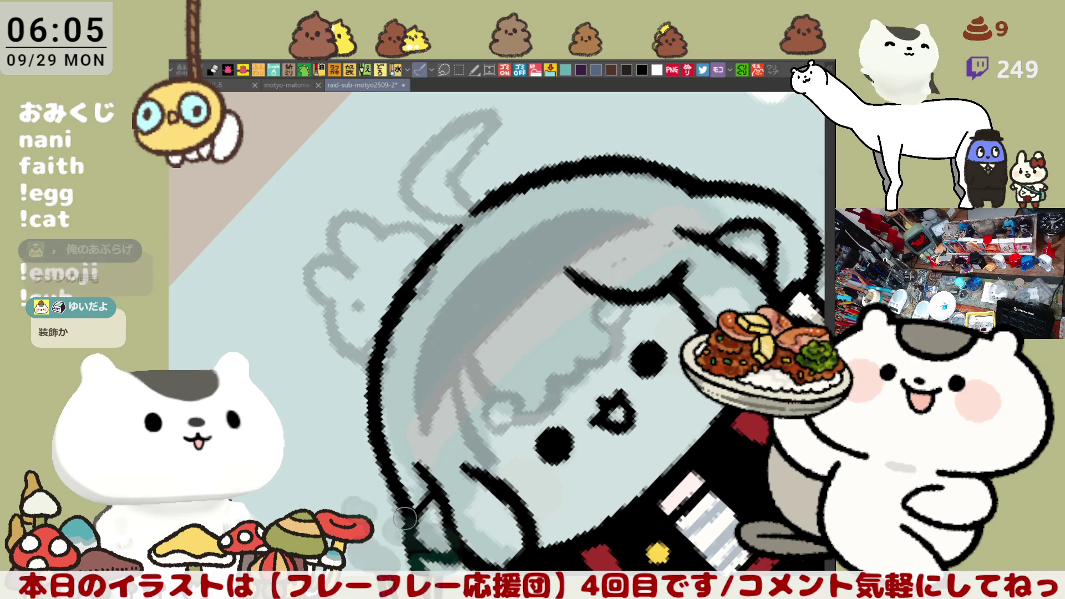
pyautogui.hotkey('ctrl', '0')
pyautogui.scroll(3, 613, 310)
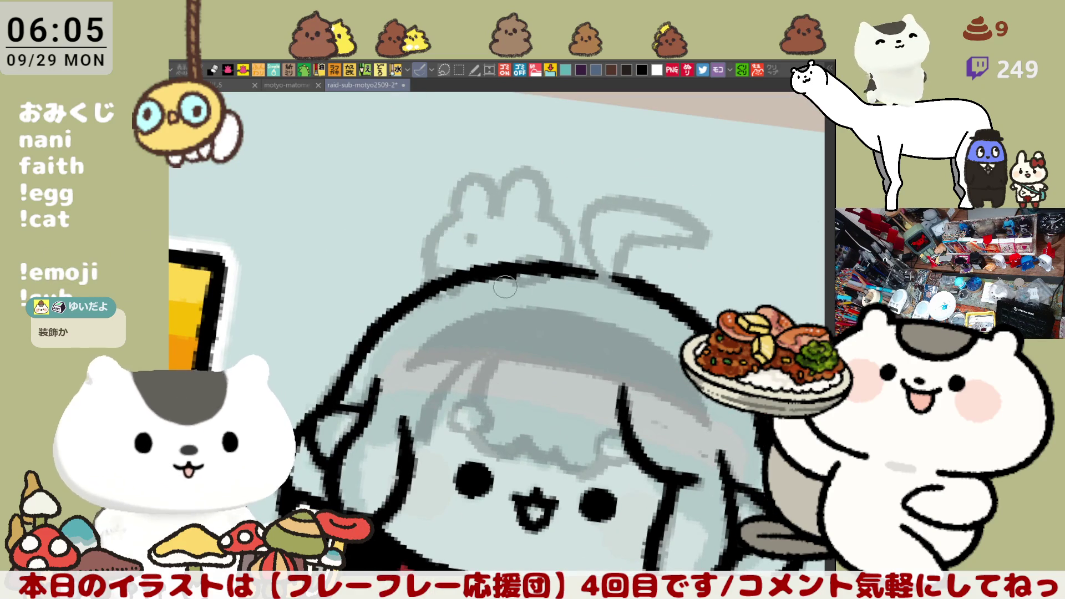
pyautogui.moveTo(641, 274); pyautogui.dragTo(611, 266)
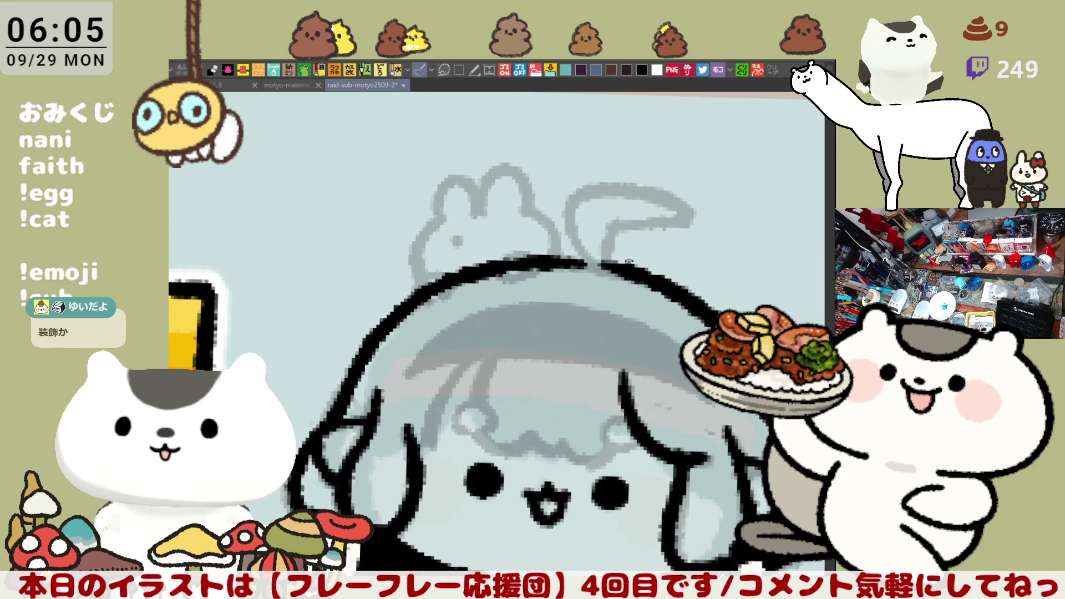
pyautogui.moveTo(539, 259); pyautogui.dragTo(582, 260)
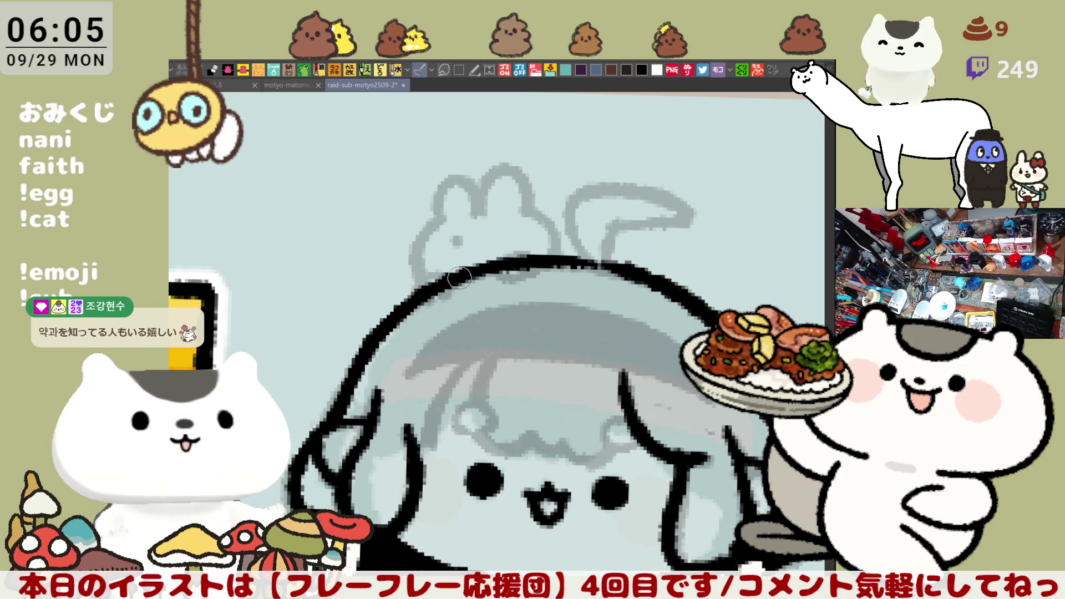
pyautogui.moveTo(521, 244)
pyautogui.mouseDown()
pyautogui.moveTo(466, 252)
pyautogui.moveTo(415, 280)
pyautogui.mouseUp()
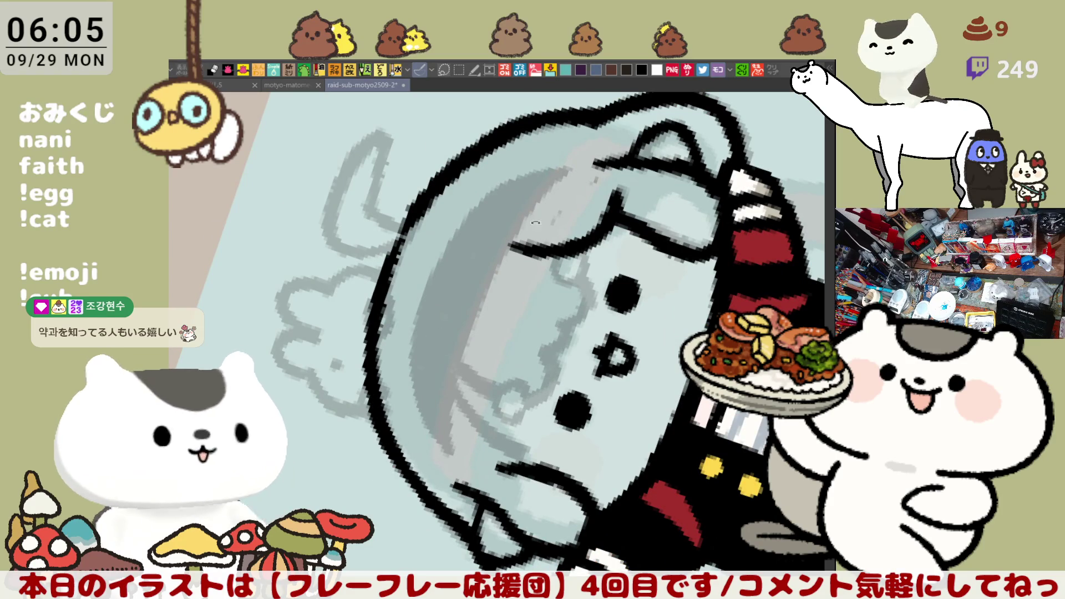
pyautogui.hotkey('ctrl', '@')
pyautogui.scroll(2, 534, 303)
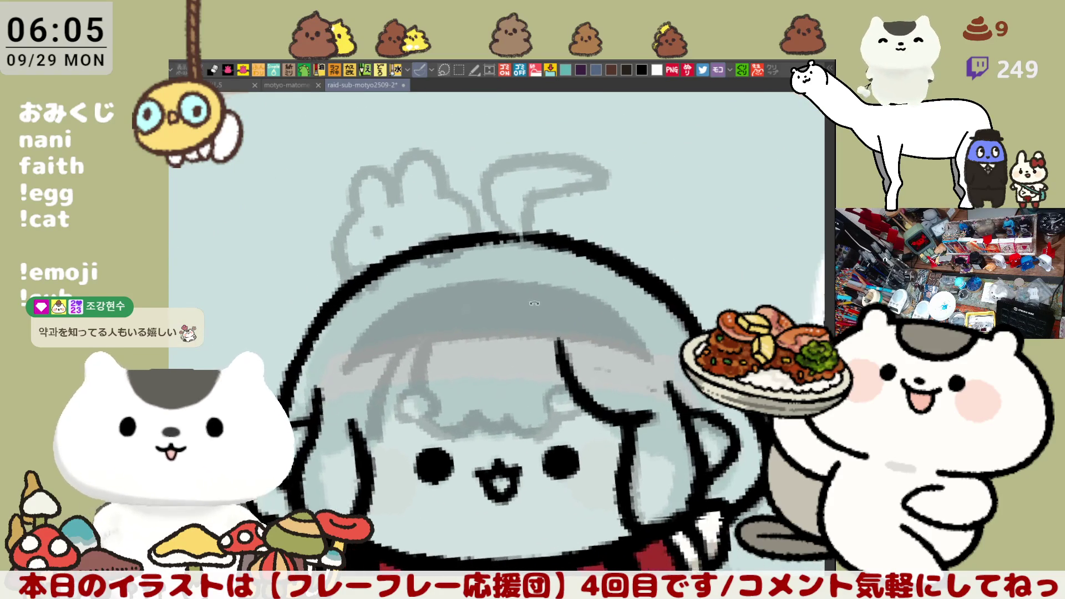
pyautogui.scroll(-2, 534, 303)
pyautogui.scroll(2, 499, 388)
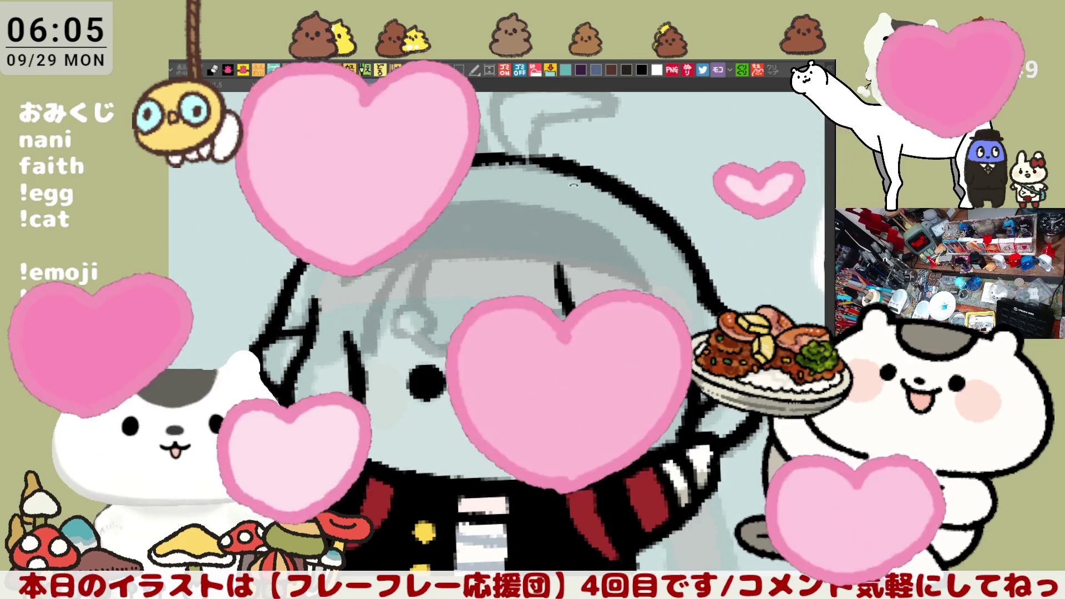
pyautogui.scroll(3, 573, 185)
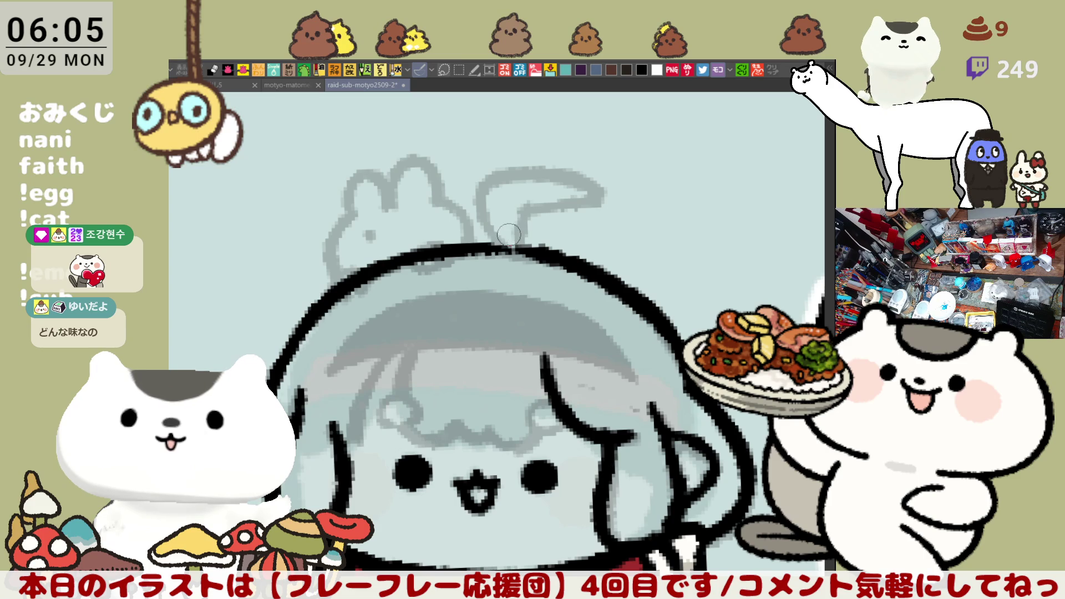
# - Ink the ahoge rising from the head, curl it into a rightward hook, and add a strand over the forehead
pyautogui.moveTo(502, 239)
pyautogui.mouseDown()
pyautogui.moveTo(513, 161)
pyautogui.moveTo(542, 166)
pyautogui.moveTo(483, 166)
pyautogui.moveTo(545, 168)
pyautogui.moveTo(527, 211)
pyautogui.mouseUp()
pyautogui.hotkey('ctrl', 'z')
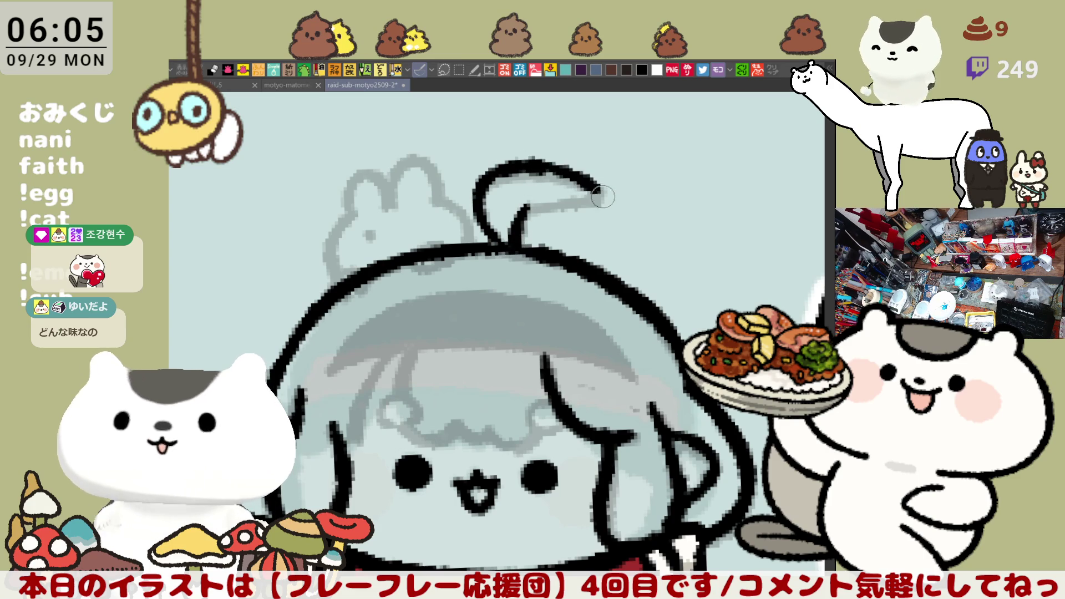
pyautogui.moveTo(543, 166)
pyautogui.mouseDown()
pyautogui.moveTo(602, 192)
pyautogui.moveTo(566, 201)
pyautogui.mouseUp()
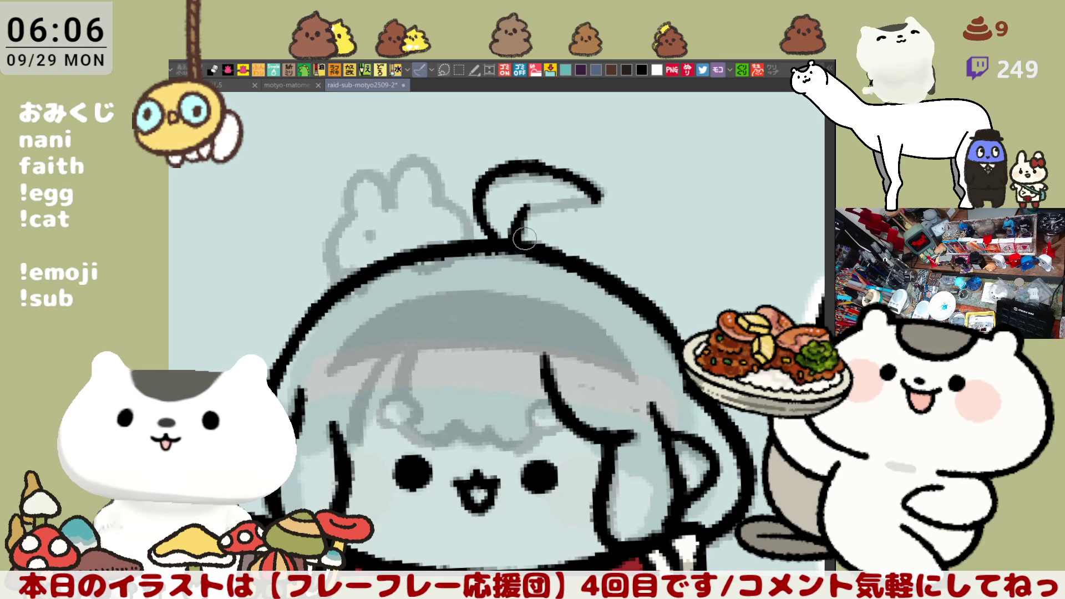
pyautogui.moveTo(417, 340); pyautogui.dragTo(415, 443)
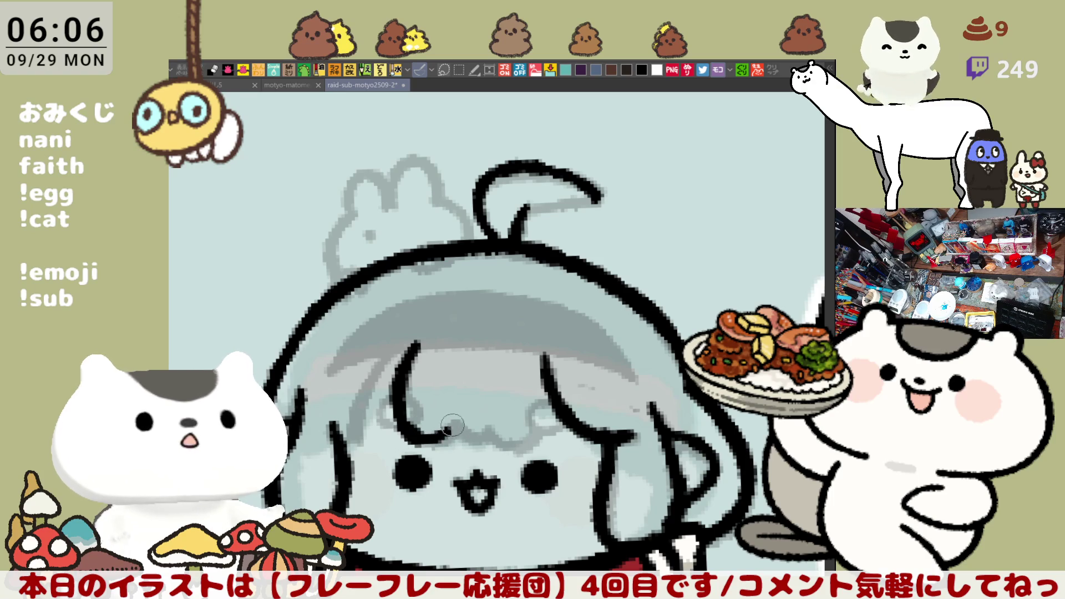
# - Redraw the hook at the strand's lower end and extend the wavy fringe line near the brow, checking it mirrored
pyautogui.moveTo(415, 433)
pyautogui.mouseDown()
pyautogui.moveTo(452, 430)
pyautogui.moveTo(425, 444)
pyautogui.moveTo(456, 424)
pyautogui.moveTo(487, 431)
pyautogui.mouseUp()
pyautogui.hotkey('ctrl', 'z')
pyautogui.hotkey('ctrl', 'z')
pyautogui.hotkey('ctrl', 'z')
pyautogui.hotkey('ctrl', 'z')
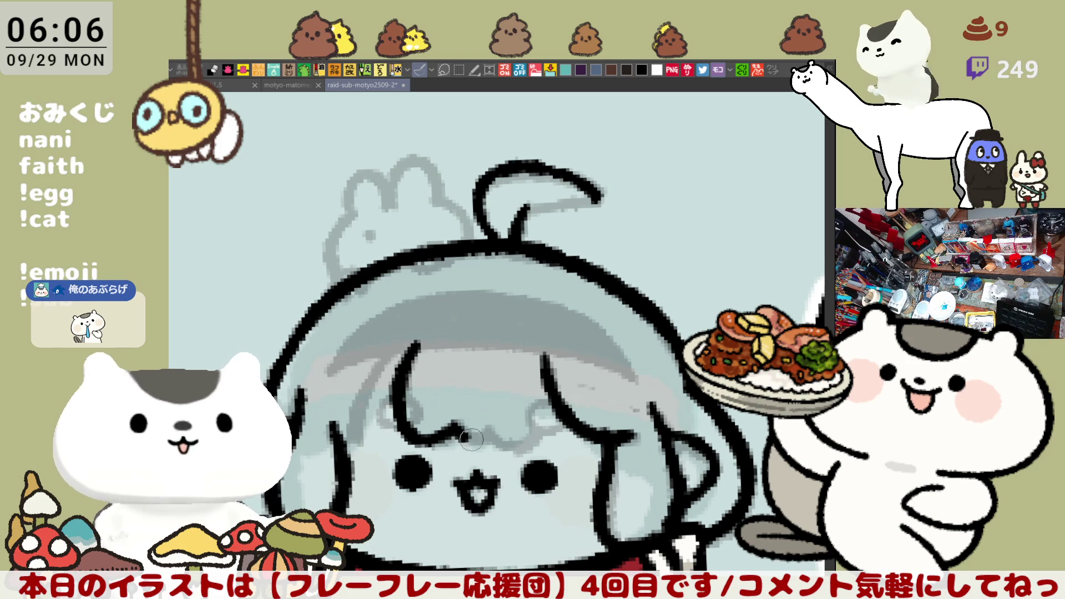
pyautogui.moveTo(480, 439); pyautogui.dragTo(486, 434)
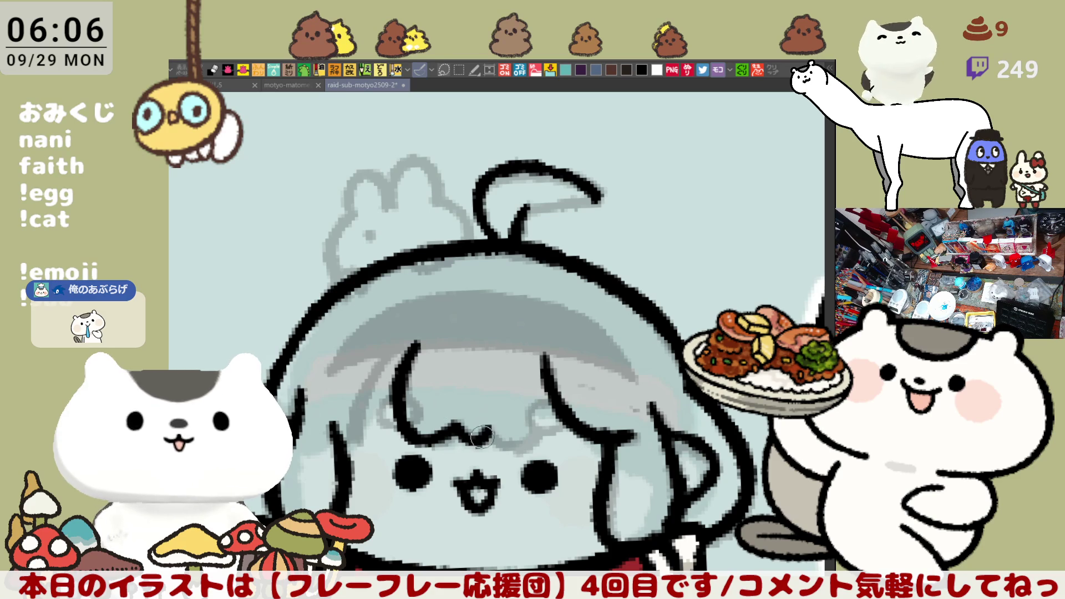
pyautogui.moveTo(446, 425); pyautogui.dragTo(483, 437)
pyautogui.press('h')
pyautogui.moveTo(435, 406)
pyautogui.mouseDown()
pyautogui.moveTo(571, 393)
pyautogui.moveTo(574, 422)
pyautogui.moveTo(591, 410)
pyautogui.mouseUp()
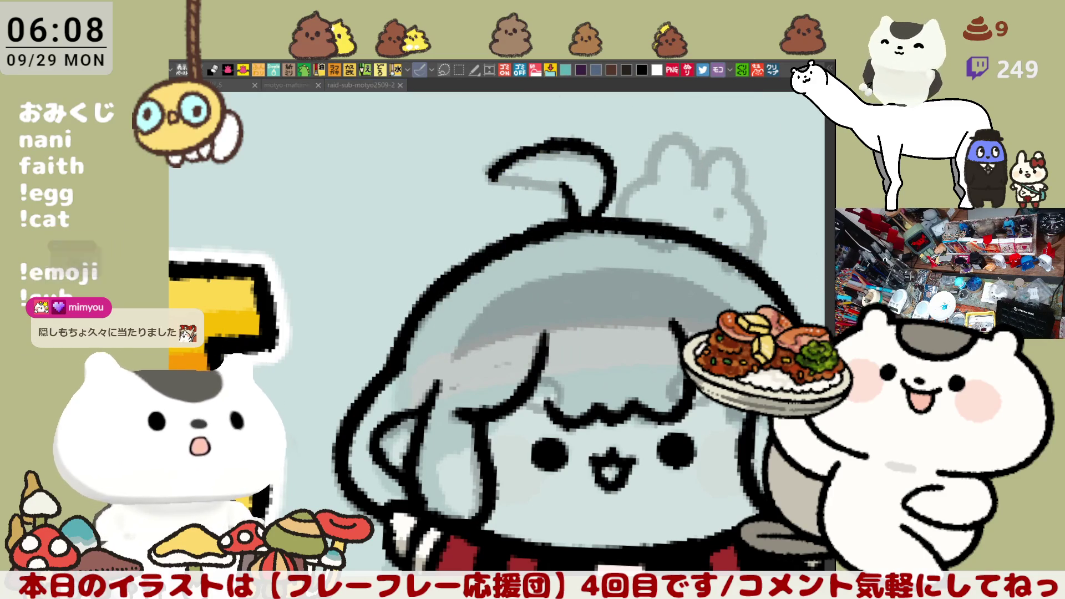
pyautogui.scroll(-3, 660, 355)
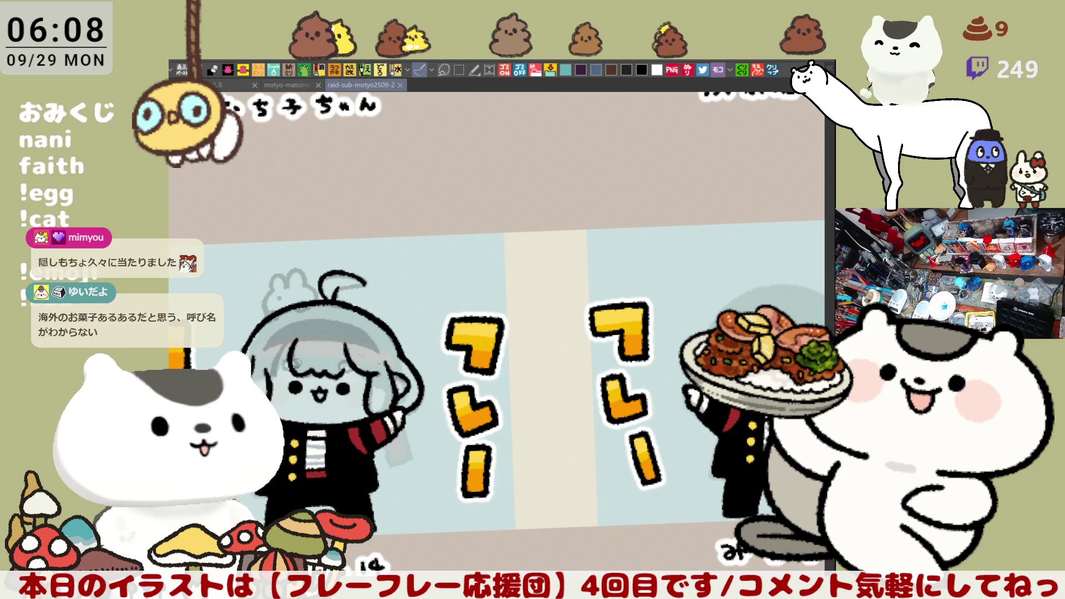
pyautogui.hotkey('ctrl', '0')
pyautogui.press('^')
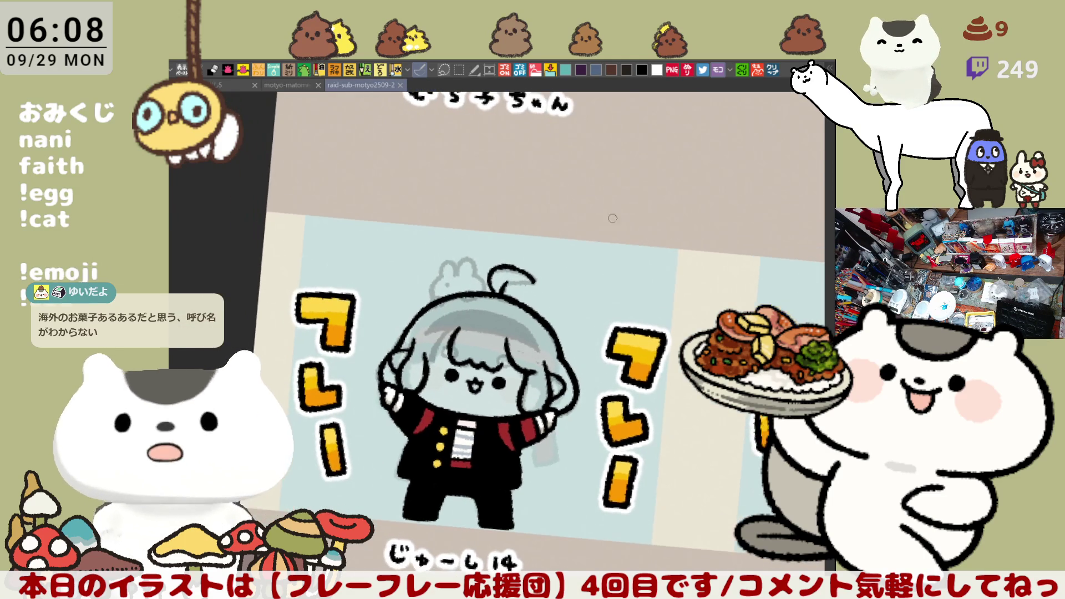
pyautogui.scroll(2, 437, 355)
pyautogui.scroll(5, 450, 350)
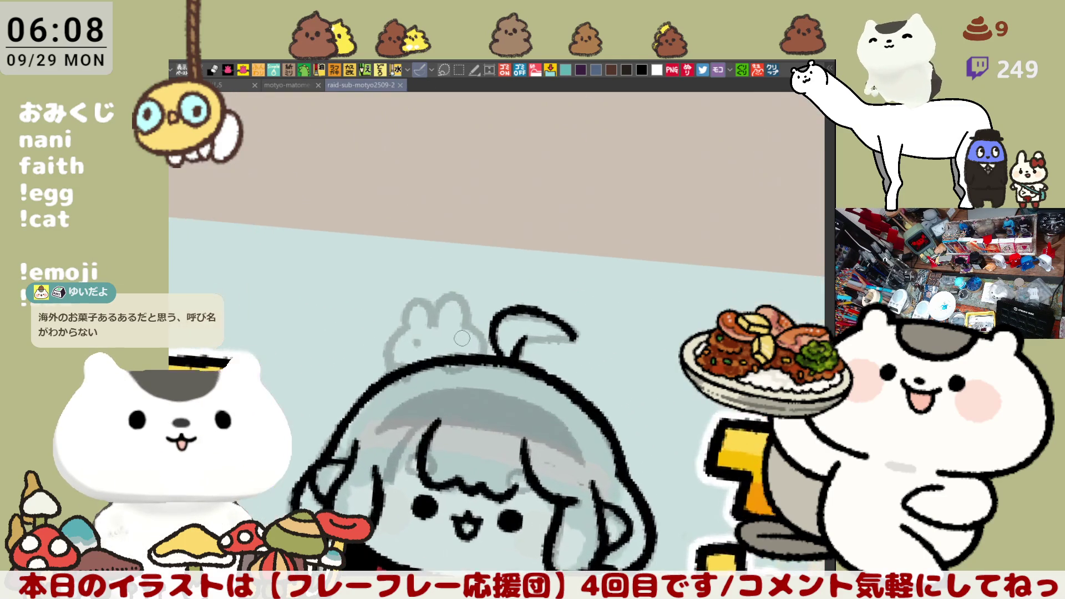
# - Work out the hair curl and a shorter strand beside the bangs, undoing attempts until right
pyautogui.moveTo(461, 334)
pyautogui.mouseDown()
pyautogui.moveTo(598, 269)
pyautogui.moveTo(621, 294)
pyautogui.mouseUp()
pyautogui.moveTo(596, 337); pyautogui.dragTo(611, 358)
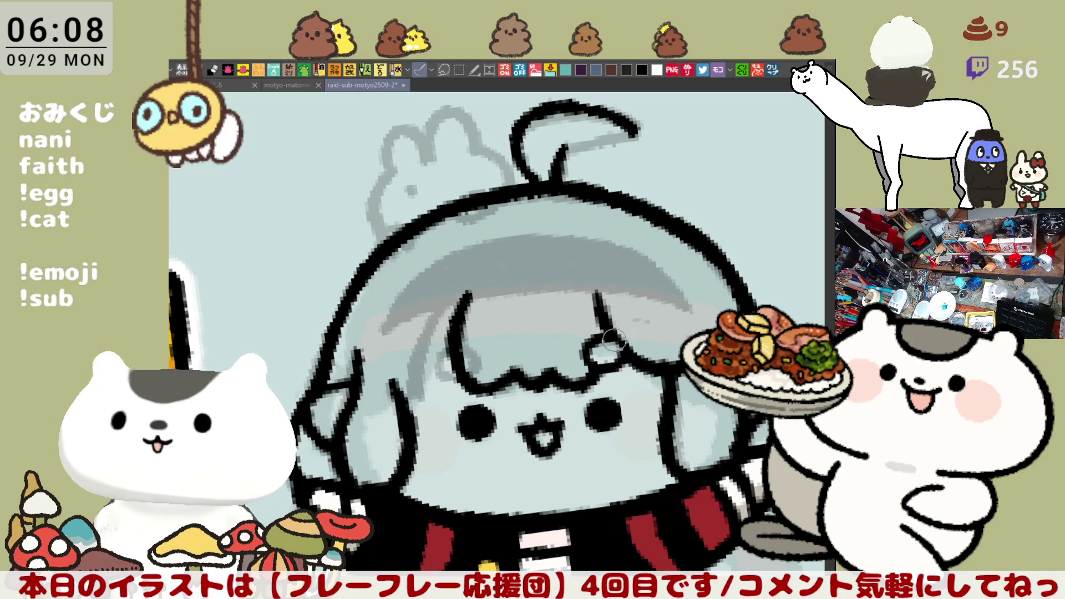
pyautogui.moveTo(589, 336); pyautogui.dragTo(612, 366)
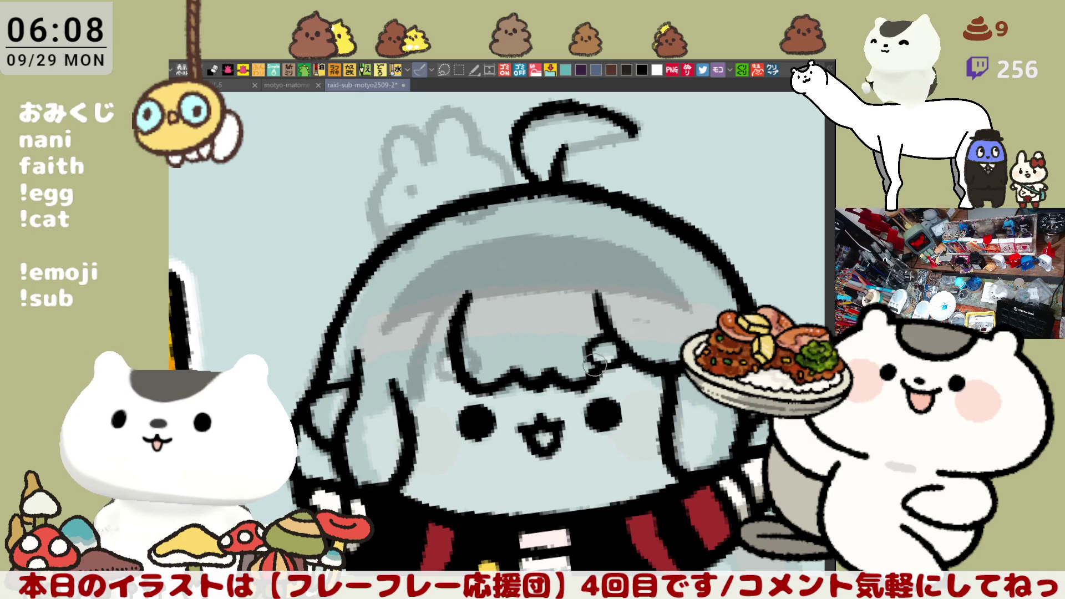
pyautogui.hotkey('ctrl', 'z')
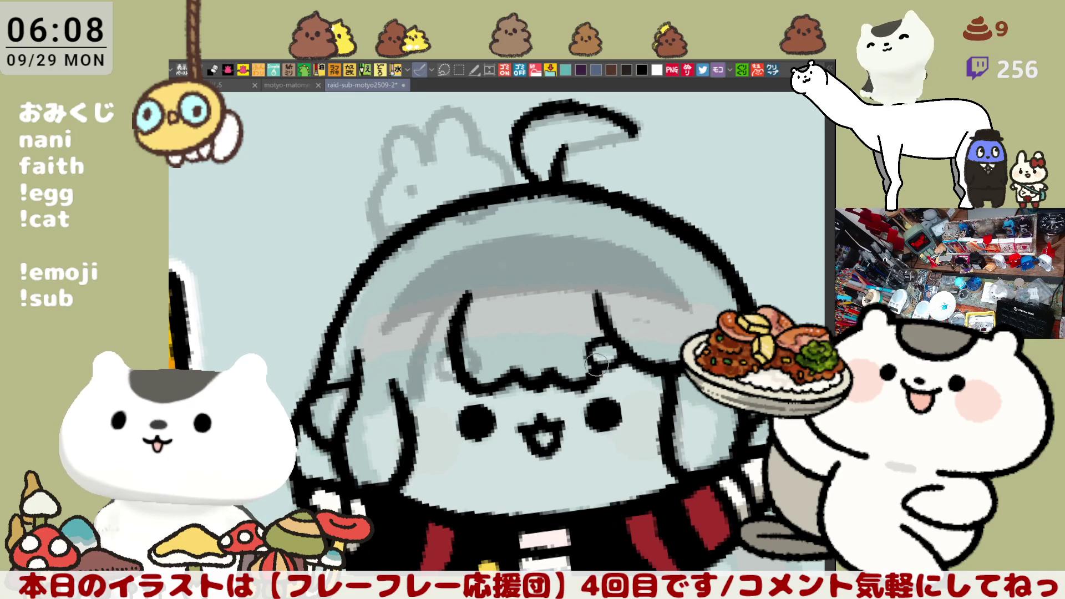
pyautogui.moveTo(492, 352)
pyautogui.mouseDown()
pyautogui.moveTo(592, 325)
pyautogui.moveTo(543, 320)
pyautogui.moveTo(592, 330)
pyautogui.moveTo(487, 294)
pyautogui.moveTo(455, 240)
pyautogui.moveTo(434, 318)
pyautogui.mouseUp()
pyautogui.hotkey('ctrl', 'z')
pyautogui.hotkey('ctrl', 'z')
pyautogui.hotkey('ctrl', 'z')
pyautogui.hotkey('ctrl', 'z')
pyautogui.hotkey('ctrl', 'z')
pyautogui.hotkey('ctrl', 'z')
pyautogui.hotkey('ctrl', 'z')
pyautogui.moveTo(466, 218); pyautogui.dragTo(436, 307)
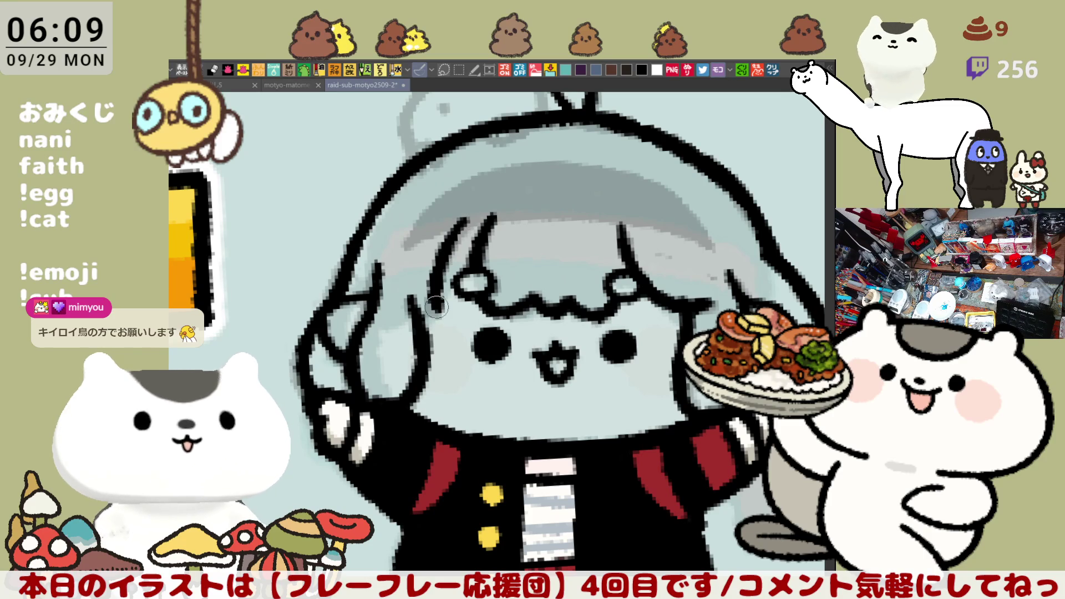
pyautogui.hotkey('ctrl', 'z')
pyautogui.moveTo(469, 214)
pyautogui.mouseDown()
pyautogui.moveTo(435, 265)
pyautogui.moveTo(429, 316)
pyautogui.moveTo(438, 273)
pyautogui.moveTo(439, 300)
pyautogui.mouseUp()
pyautogui.hotkey('ctrl', 'z')
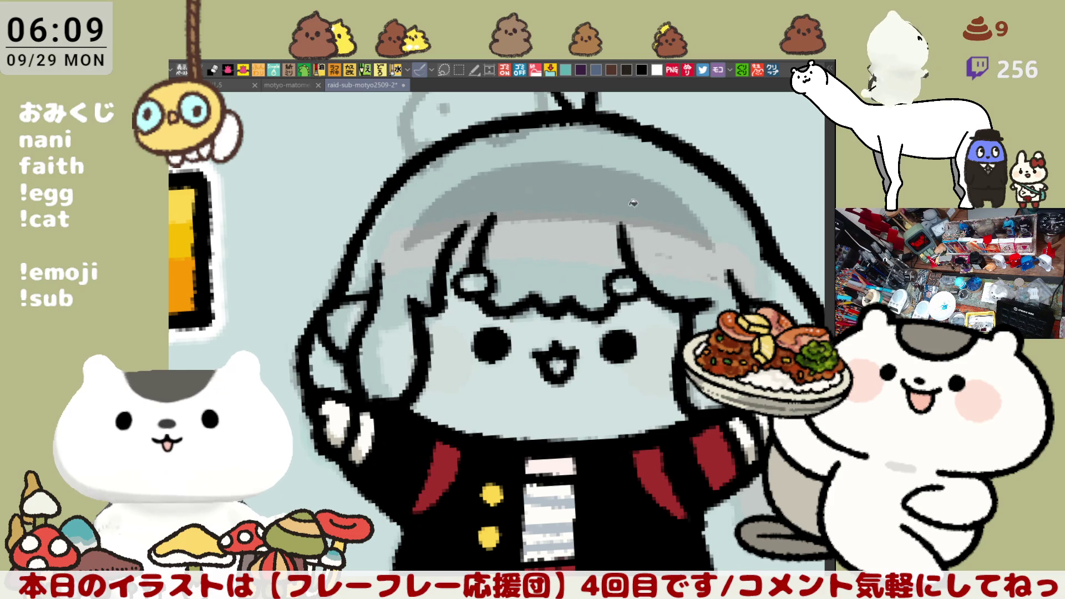
# - Ink the line along the hat brim, plus a diagonal stroke rising from its left end
pyautogui.moveTo(633, 203); pyautogui.dragTo(577, 208)
pyautogui.hotkey('ctrl', 'z')
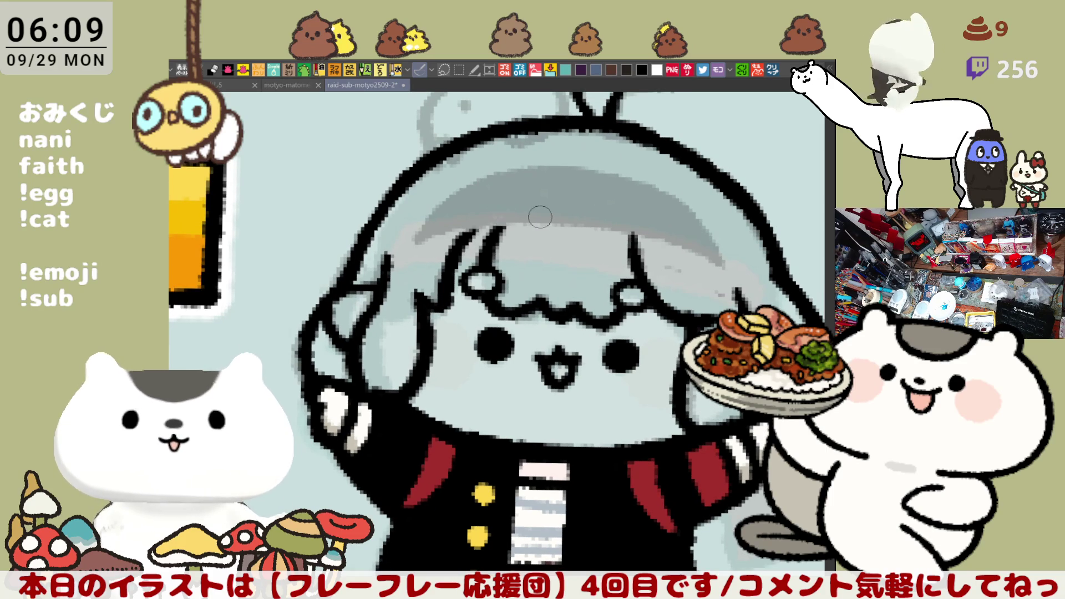
pyautogui.moveTo(438, 232)
pyautogui.mouseDown()
pyautogui.moveTo(422, 238)
pyautogui.moveTo(684, 255)
pyautogui.mouseUp()
pyautogui.hotkey('ctrl', 'z')
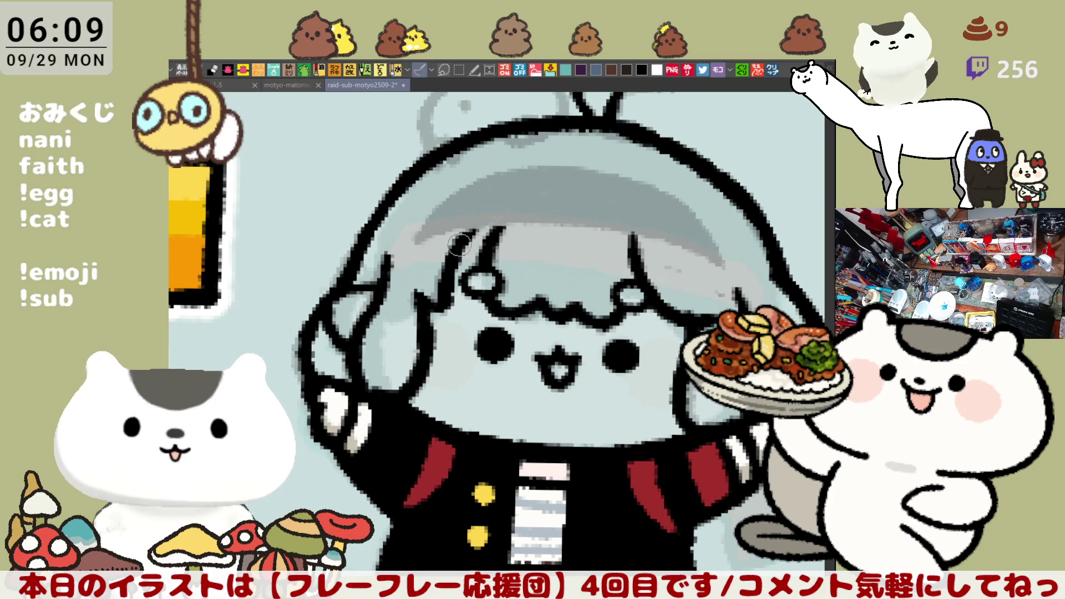
pyautogui.moveTo(415, 244); pyautogui.dragTo(719, 254)
pyautogui.hotkey('ctrl', 'z')
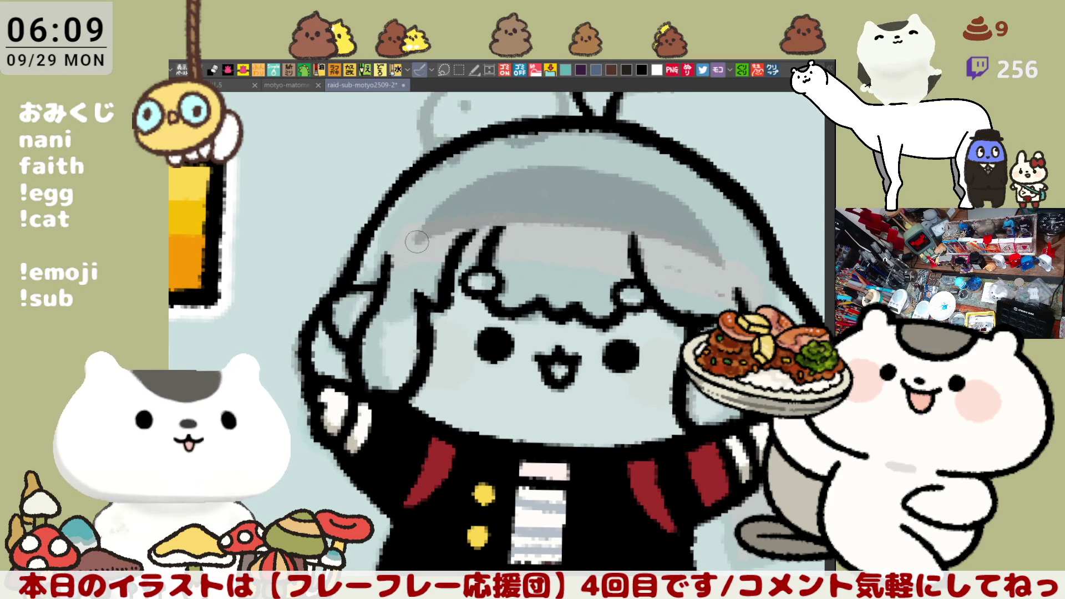
pyautogui.moveTo(417, 241); pyautogui.dragTo(711, 264)
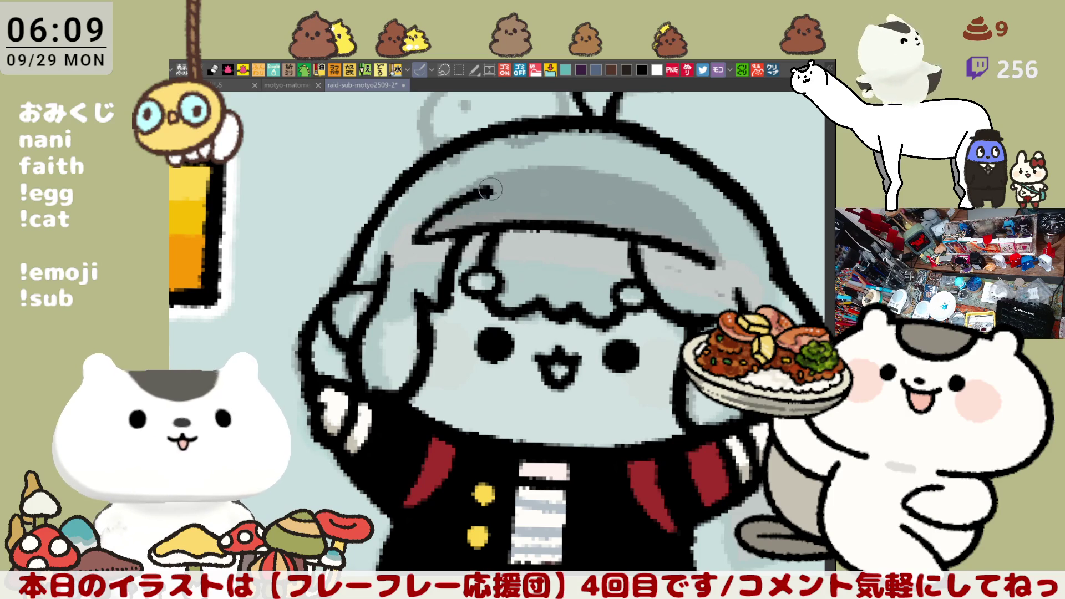
pyautogui.moveTo(417, 243); pyautogui.dragTo(502, 188)
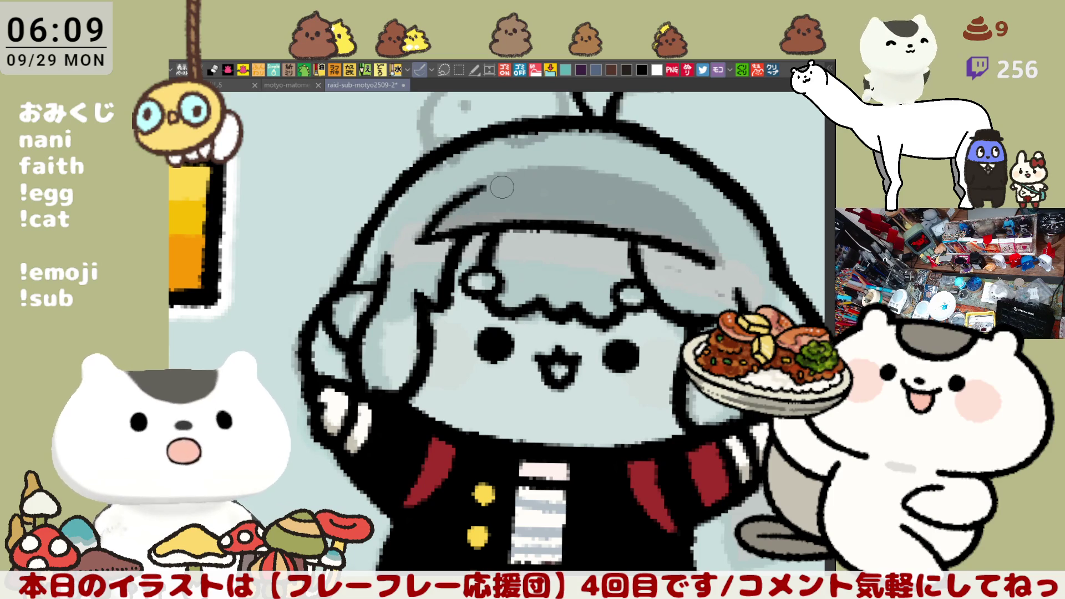
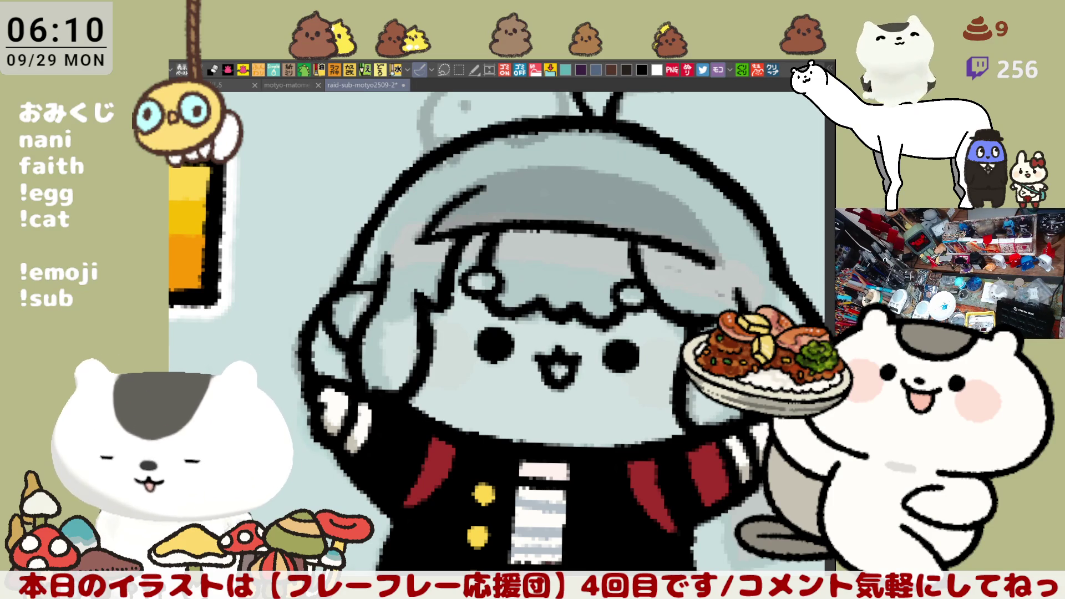
# - Open the copied 薬菓 Wikipedia card as a new canvas and zoom in on it
pyautogui.click(773, 71)
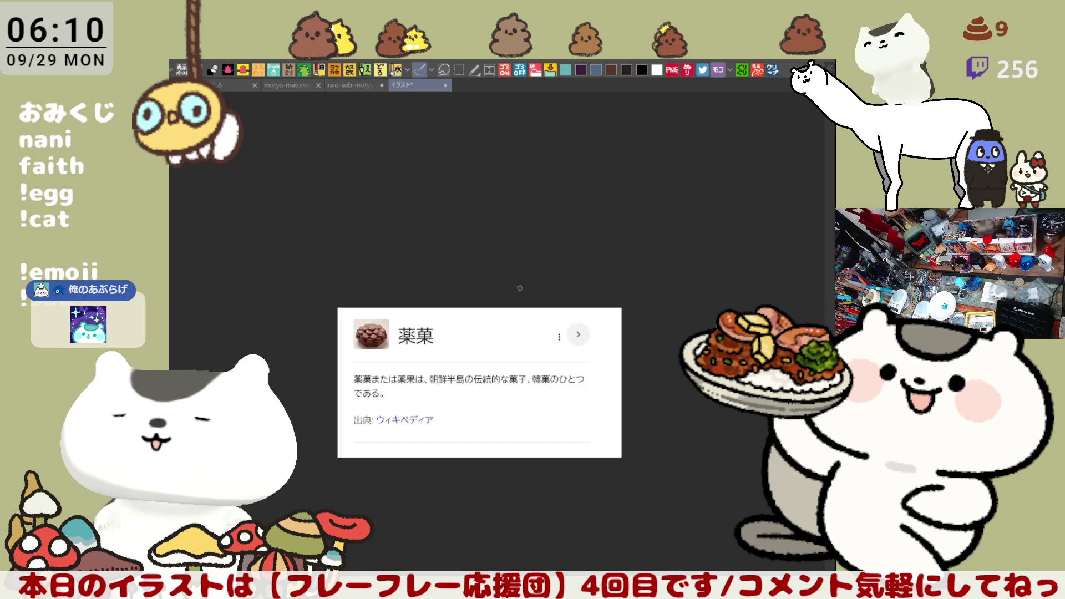
pyautogui.scroll(5, 519, 288)
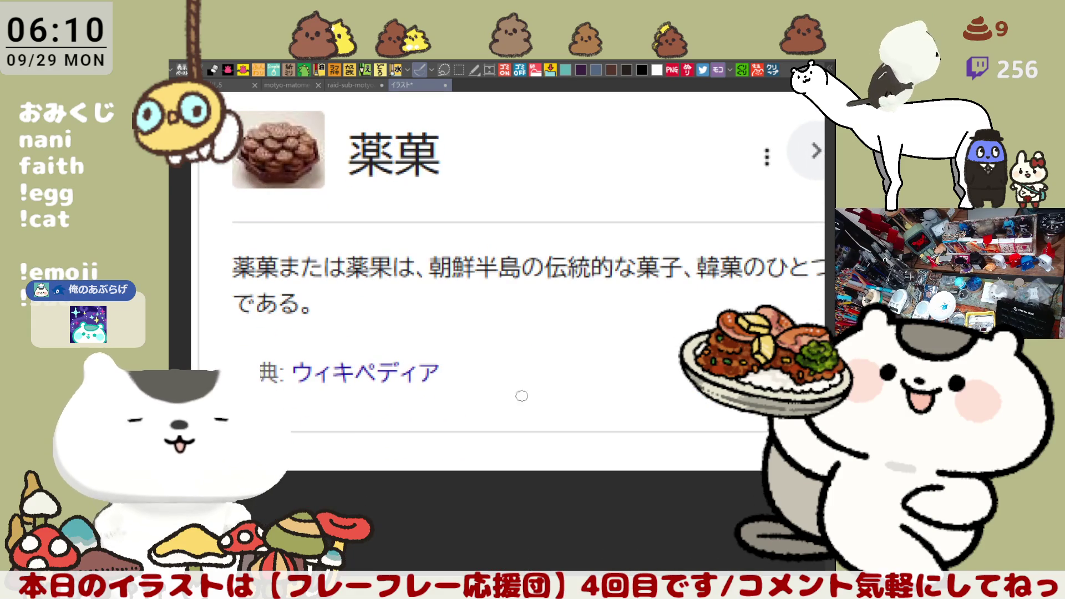
pyautogui.hscroll(2, 527, 400)
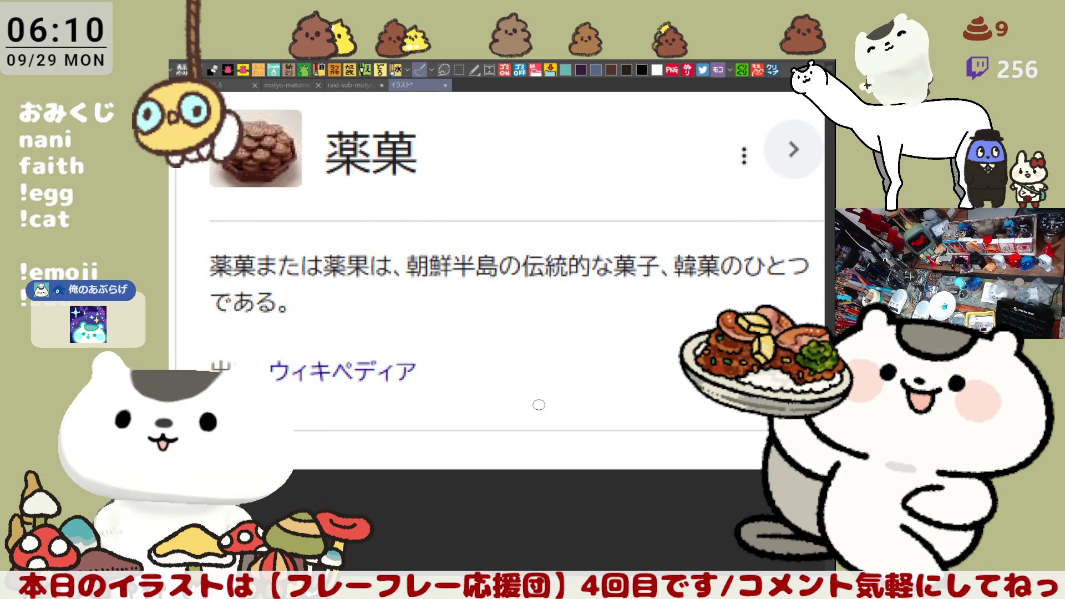
pyautogui.scroll(-1, 538, 405)
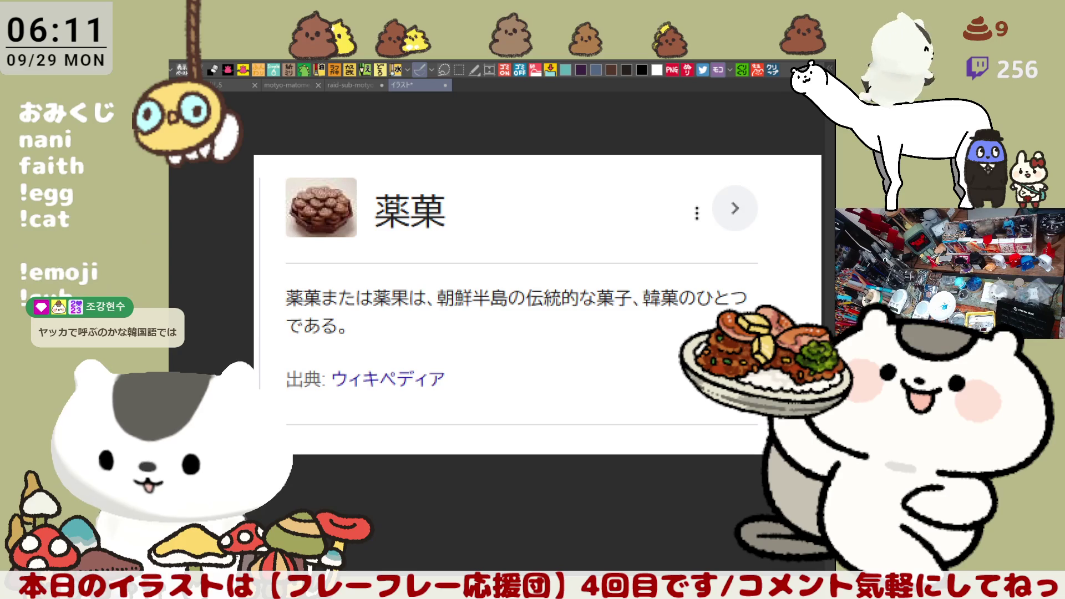
# - Read through the card, then return to the cheer-squad illustration fitted to the window
pyautogui.moveTo(321, 208)
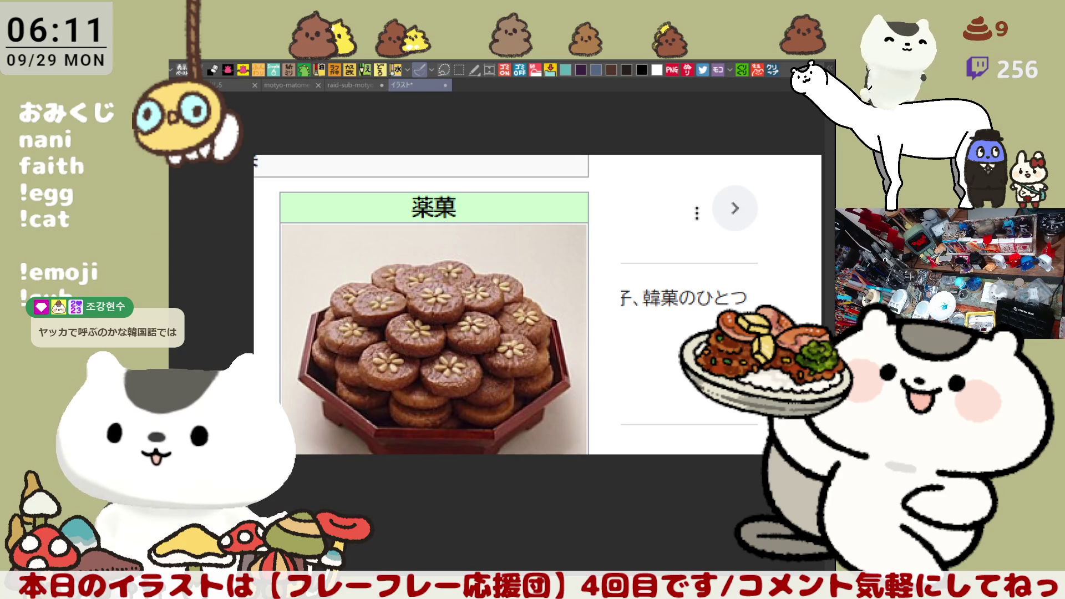
pyautogui.scroll(-5, 505, 253)
pyautogui.scroll(-1, 506, 253)
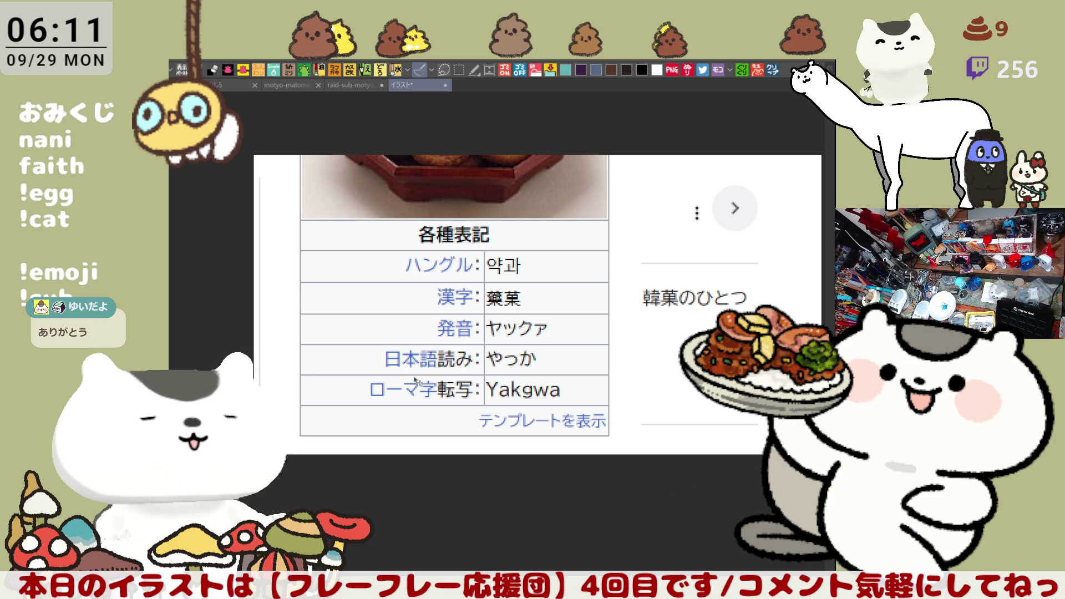
pyautogui.scroll(4, 400, 351)
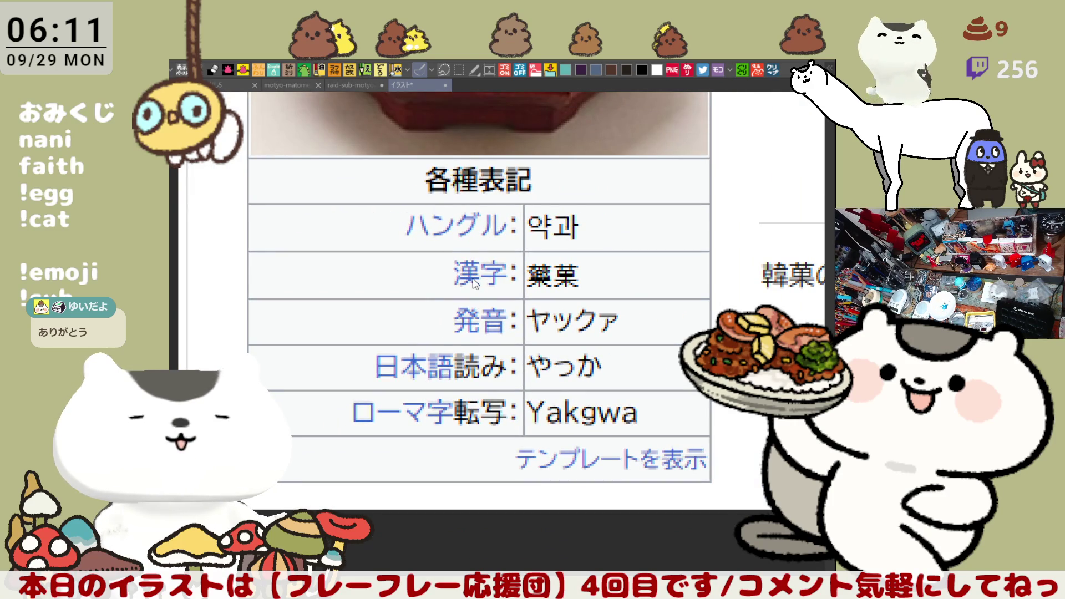
pyautogui.hotkey('ctrl', 'Tab')
pyautogui.hotkey('ctrl', '0')
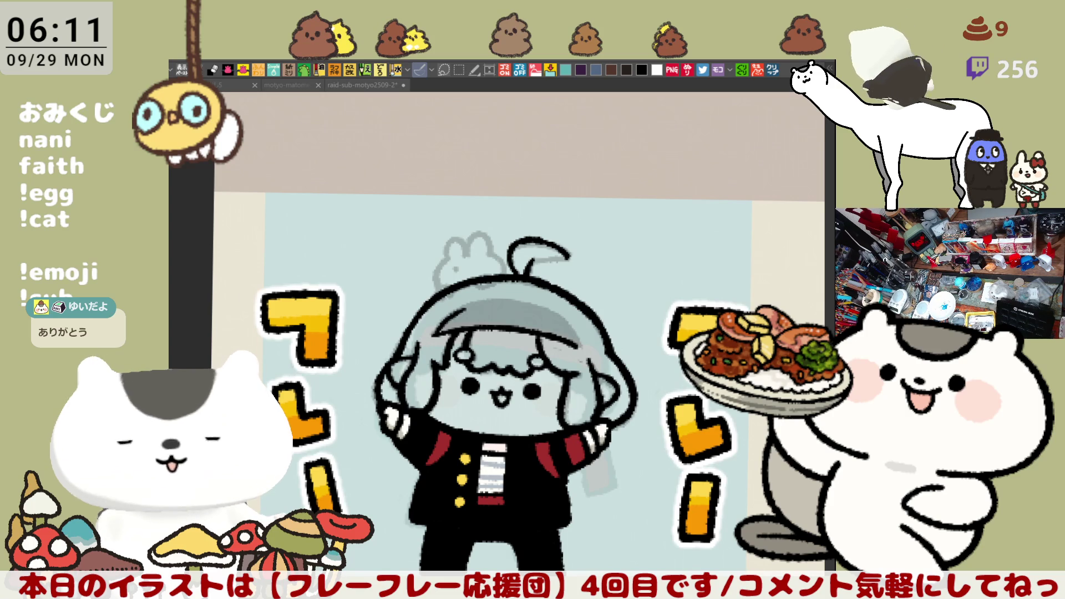
# - Ink the ahoge hair curl as a bold black line, retrying strokes until it looks right
pyautogui.click(729, 185)
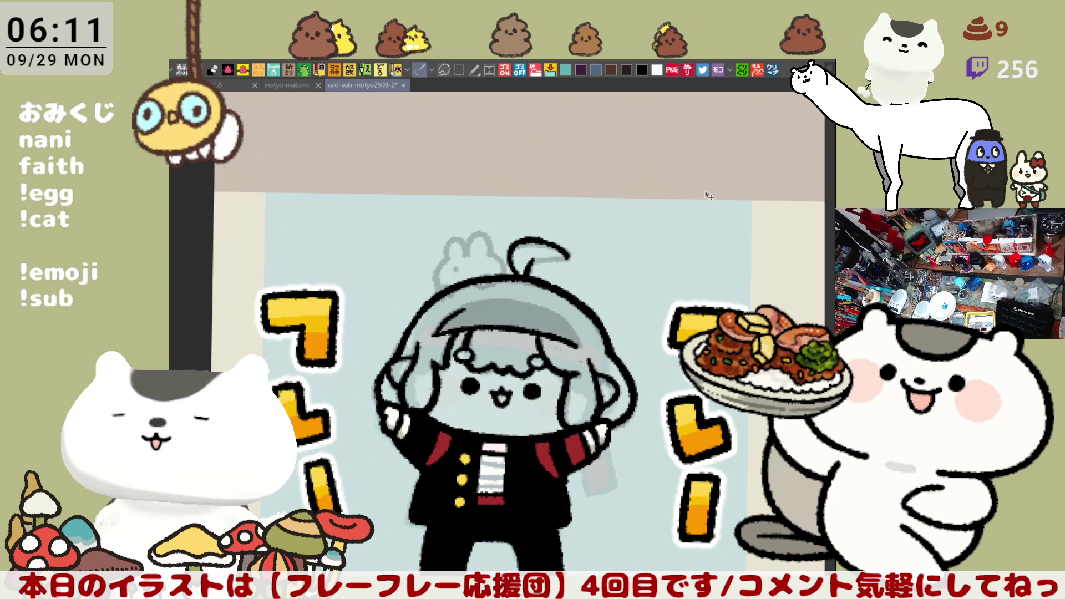
pyautogui.scroll(4, 639, 267)
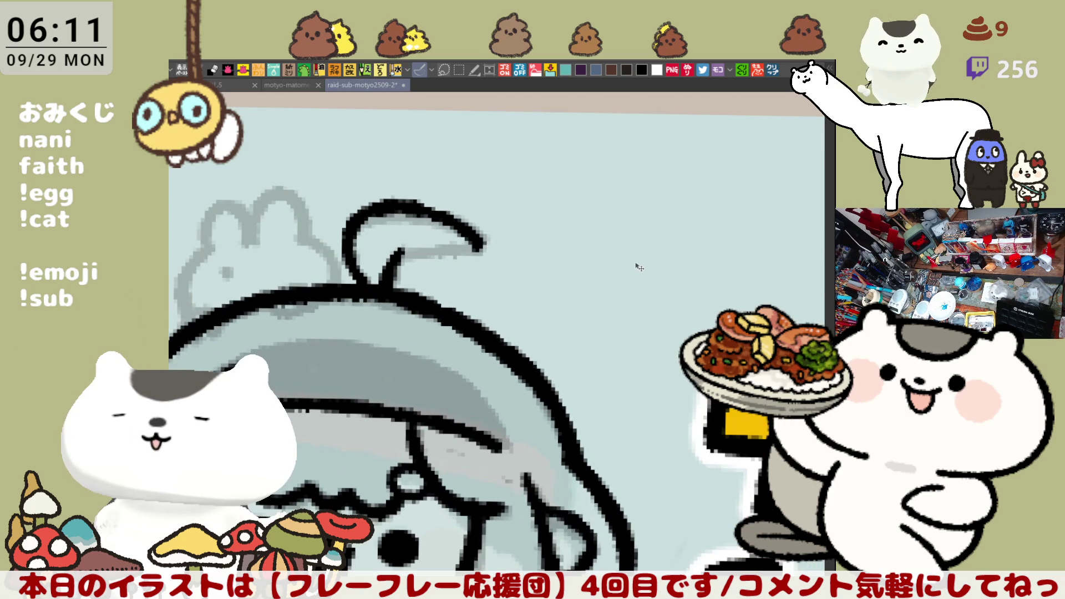
pyautogui.moveTo(460, 299); pyautogui.dragTo(540, 293)
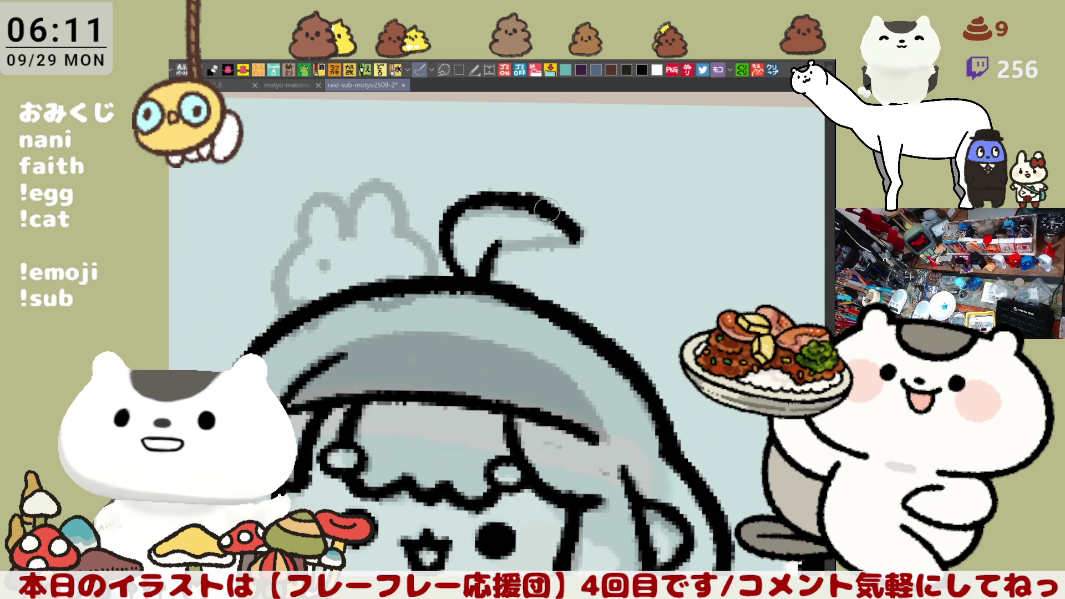
pyautogui.moveTo(577, 236); pyautogui.dragTo(476, 212)
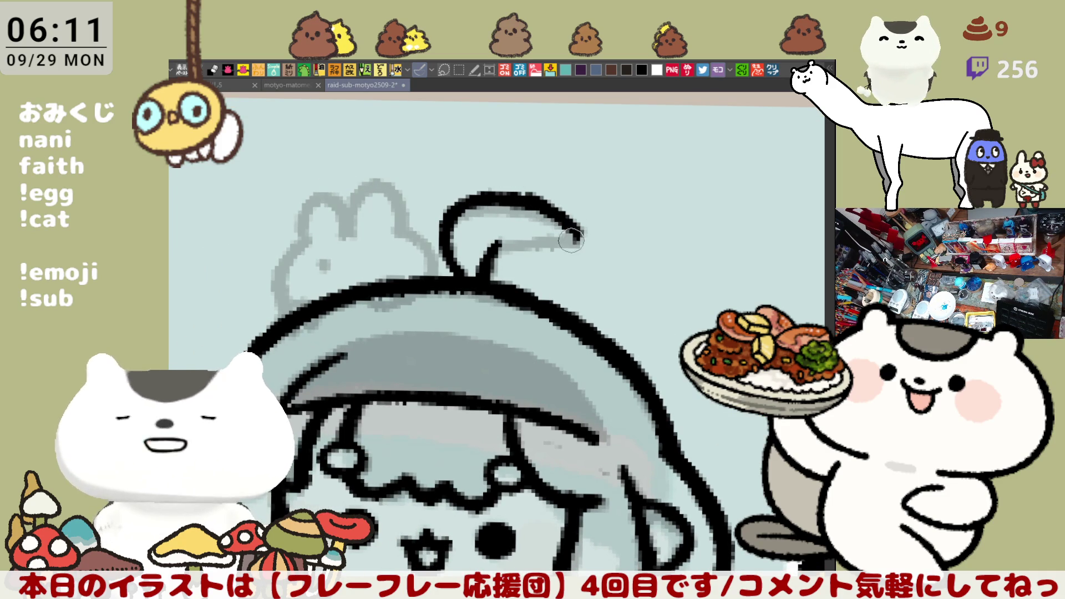
pyautogui.moveTo(485, 255); pyautogui.dragTo(580, 231)
pyautogui.hotkey('ctrl', 'z')
pyautogui.moveTo(481, 255)
pyautogui.mouseDown()
pyautogui.moveTo(571, 231)
pyautogui.moveTo(484, 256)
pyautogui.moveTo(482, 268)
pyautogui.mouseUp()
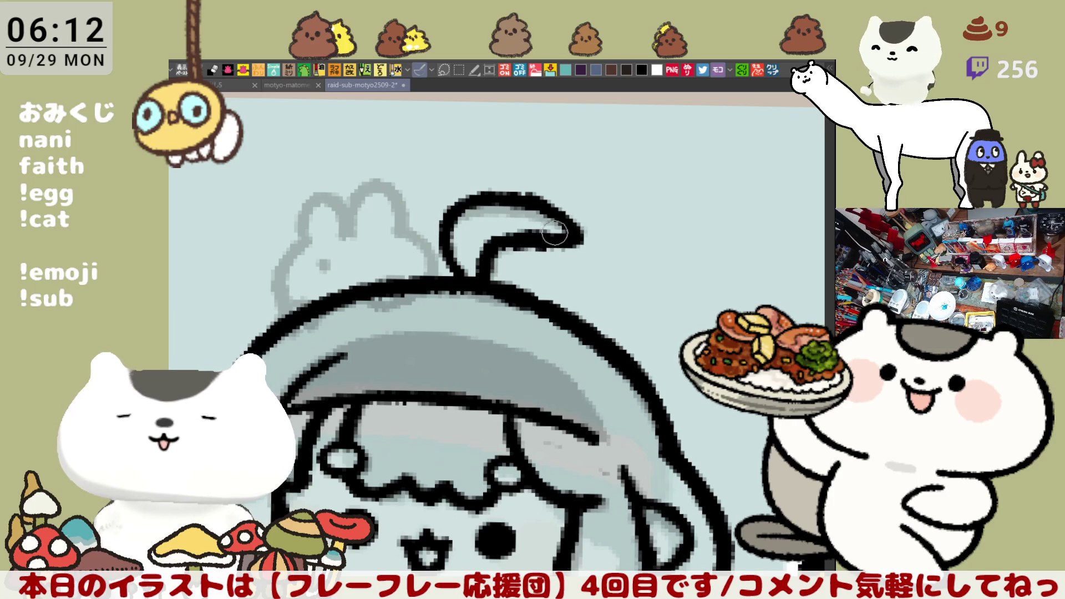
pyautogui.moveTo(560, 244)
pyautogui.mouseDown()
pyautogui.moveTo(524, 250)
pyautogui.moveTo(577, 238)
pyautogui.mouseUp()
pyautogui.hotkey('ctrl', 'z')
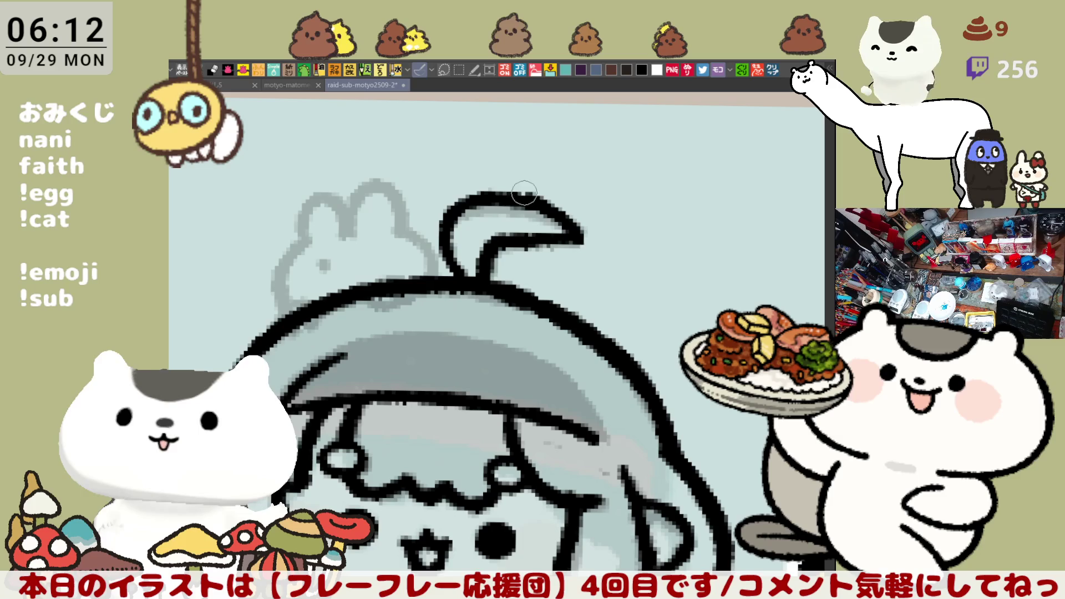
# - Fill in the grey specks along the hair outline with black ink
pyautogui.moveTo(442, 421)
pyautogui.mouseDown()
pyautogui.moveTo(542, 325)
pyautogui.moveTo(424, 320)
pyautogui.mouseUp()
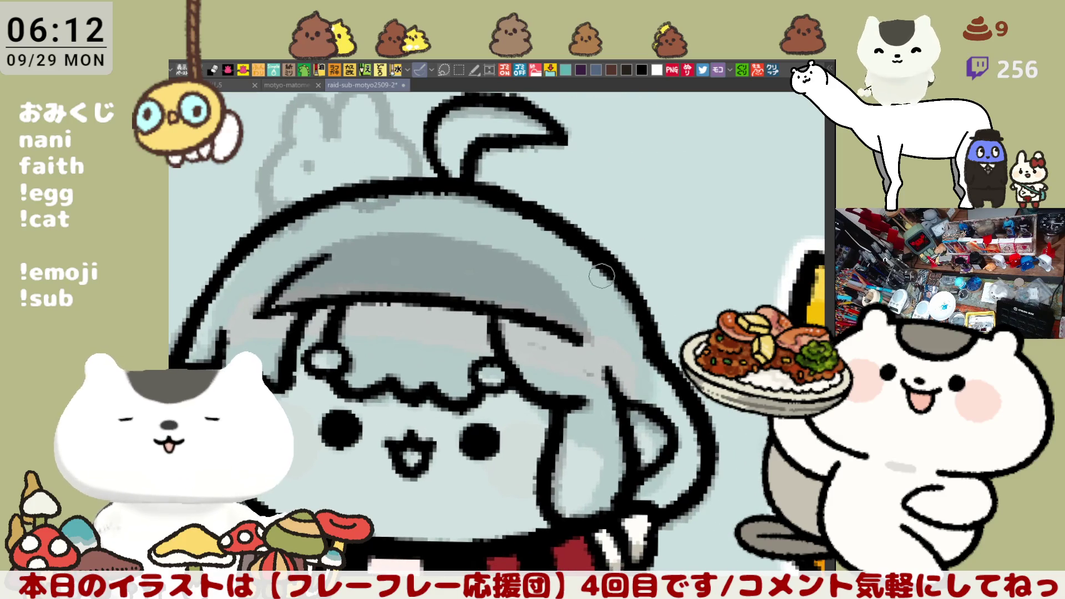
pyautogui.moveTo(589, 258); pyautogui.dragTo(463, 208)
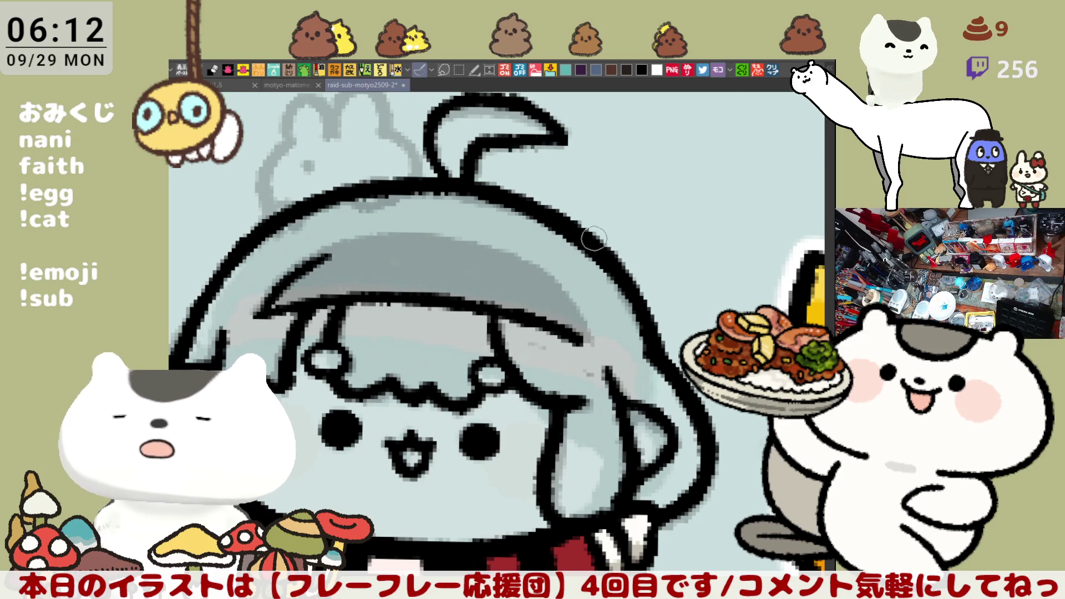
pyautogui.moveTo(544, 309); pyautogui.dragTo(660, 306)
pyautogui.scroll(-3, 660, 307)
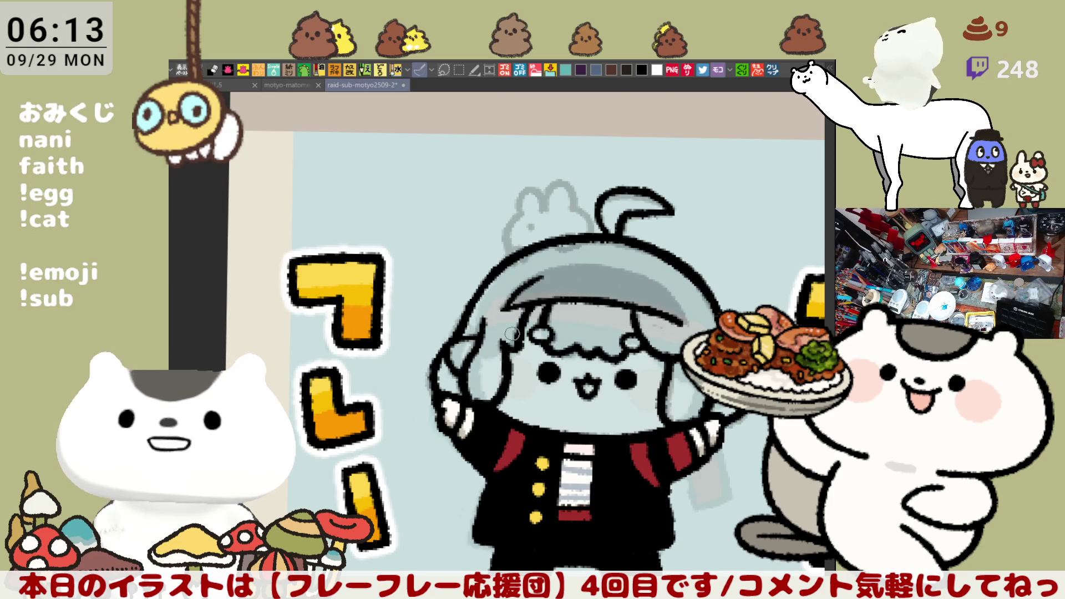
# - Mirror the view to check the drawing, then trace the left hair outline in solid black
pyautogui.press('h')
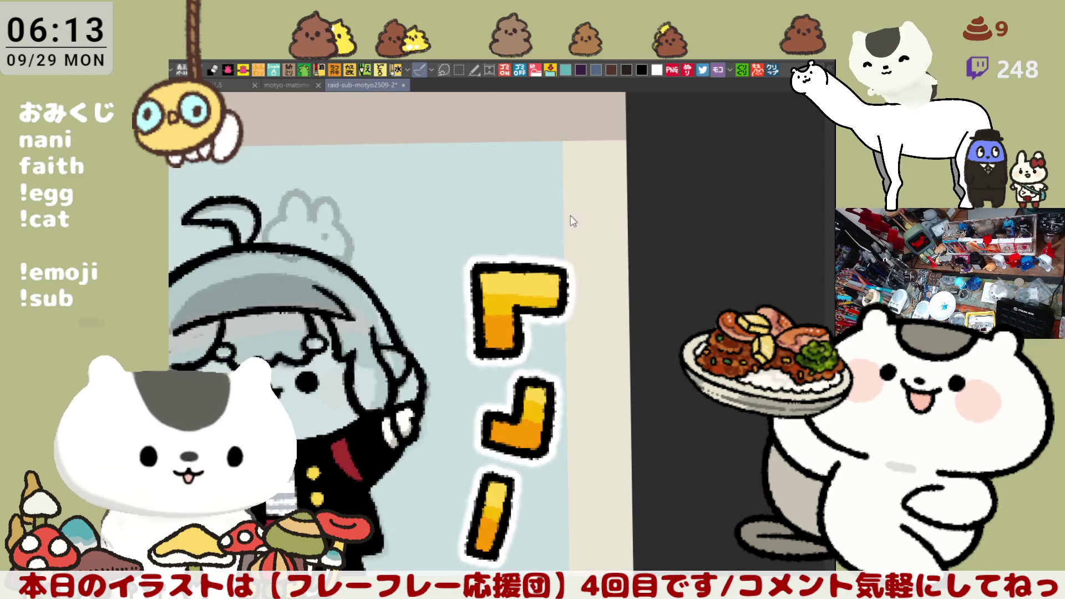
pyautogui.moveTo(428, 286); pyautogui.dragTo(531, 300)
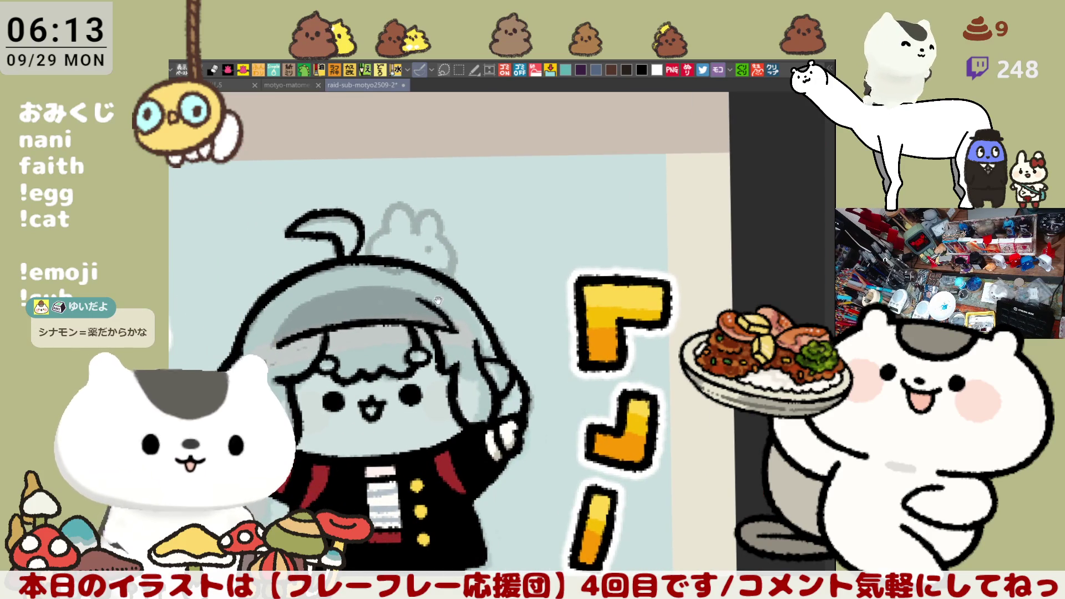
pyautogui.press('h')
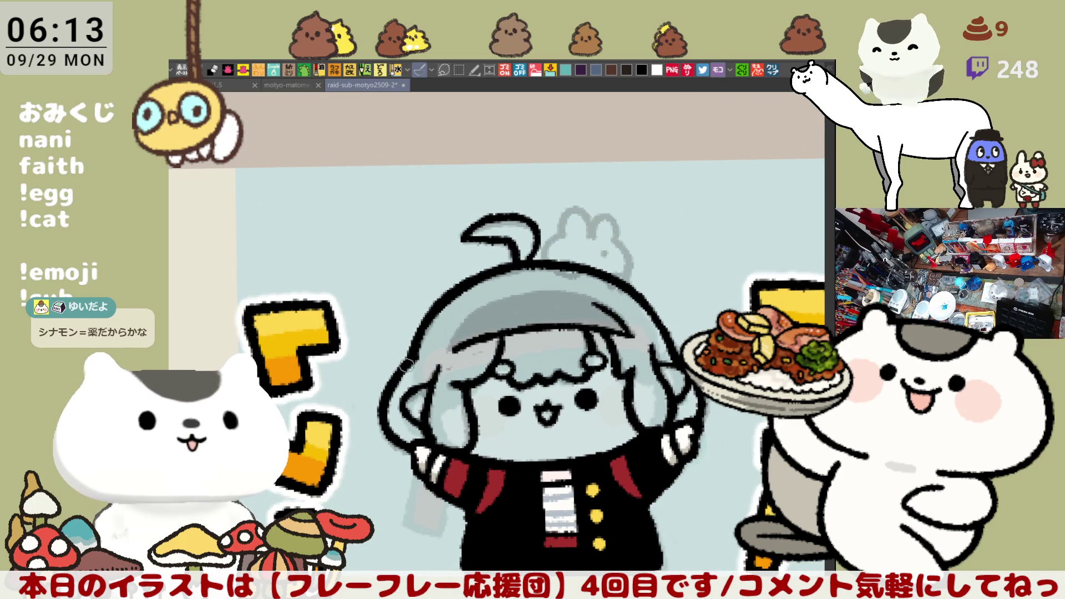
pyautogui.moveTo(382, 387); pyautogui.dragTo(397, 445)
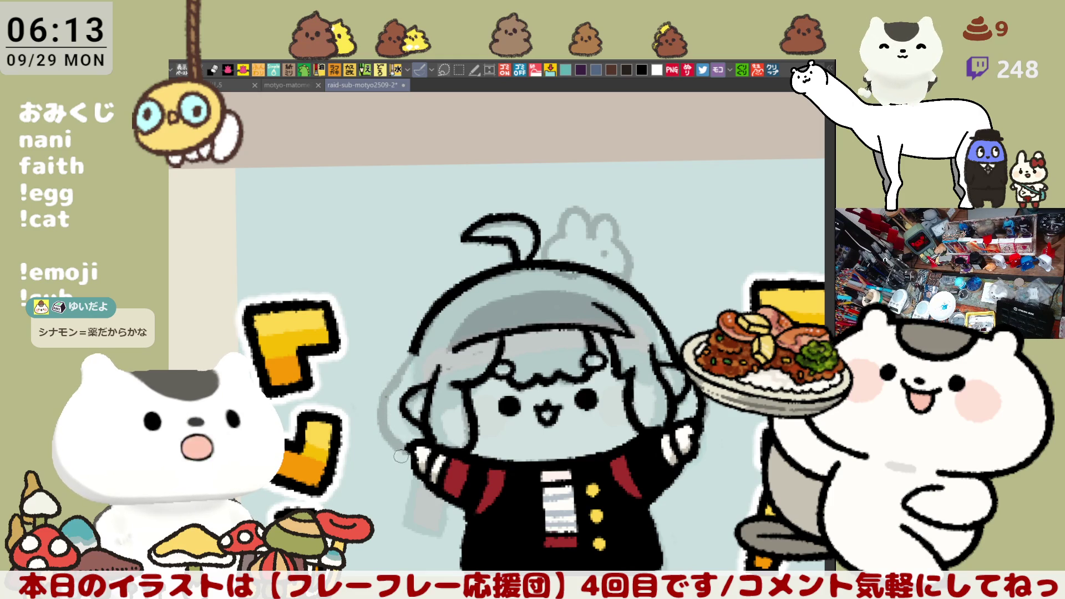
pyautogui.moveTo(396, 383)
pyautogui.mouseDown()
pyautogui.moveTo(387, 424)
pyautogui.moveTo(410, 444)
pyautogui.mouseUp()
pyautogui.hotkey('ctrl', 'z')
pyautogui.moveTo(394, 372); pyautogui.dragTo(415, 457)
pyautogui.hotkey('ctrl', 'z')
pyautogui.moveTo(394, 378); pyautogui.dragTo(412, 456)
pyautogui.moveTo(393, 381); pyautogui.dragTo(407, 358)
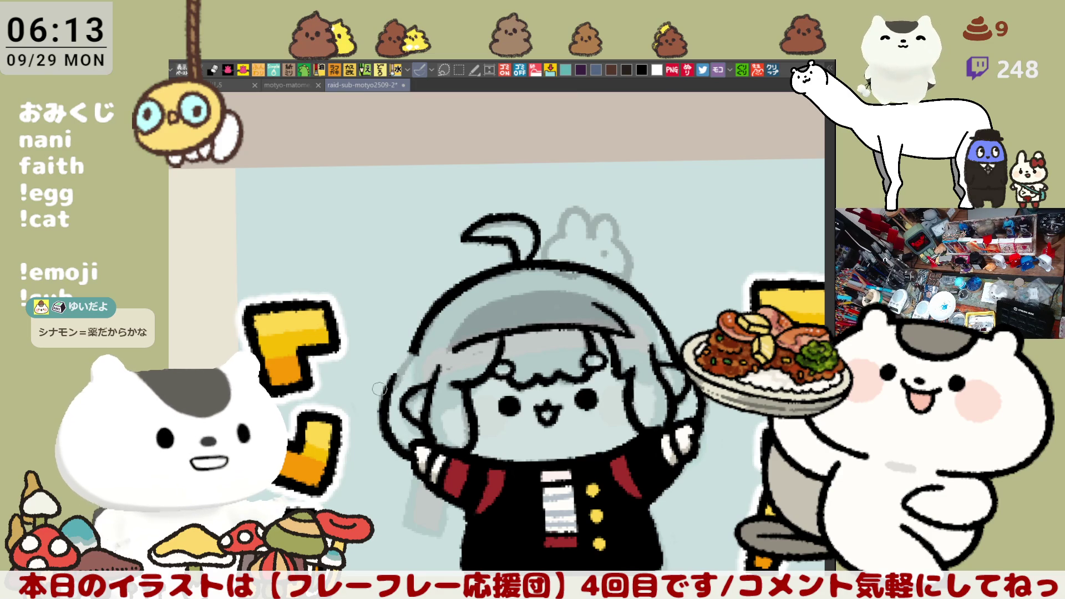
pyautogui.moveTo(395, 373); pyautogui.dragTo(399, 362)
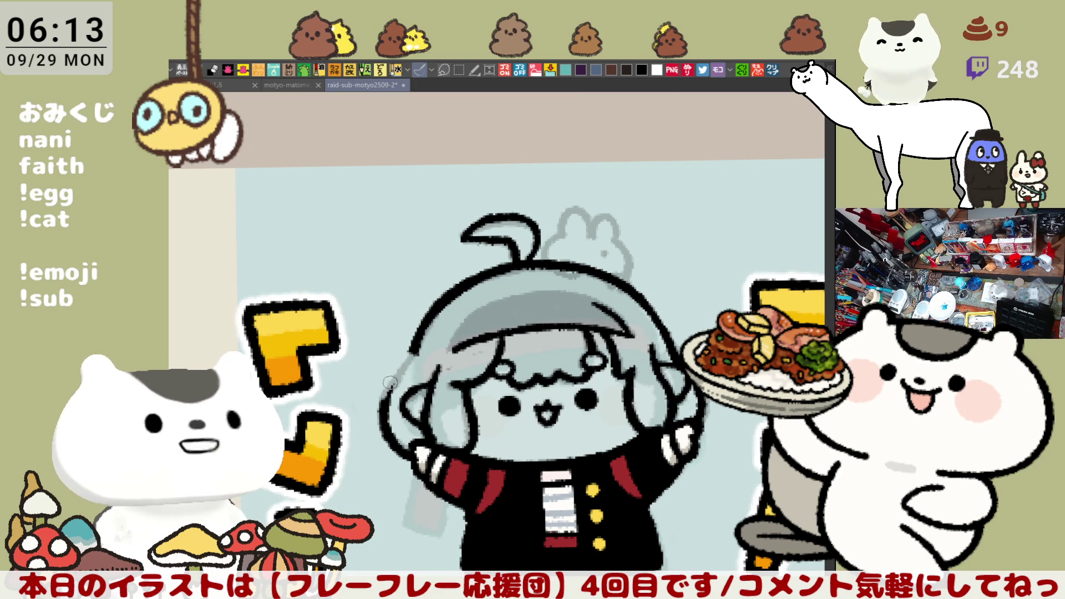
pyautogui.moveTo(413, 345); pyautogui.dragTo(397, 364)
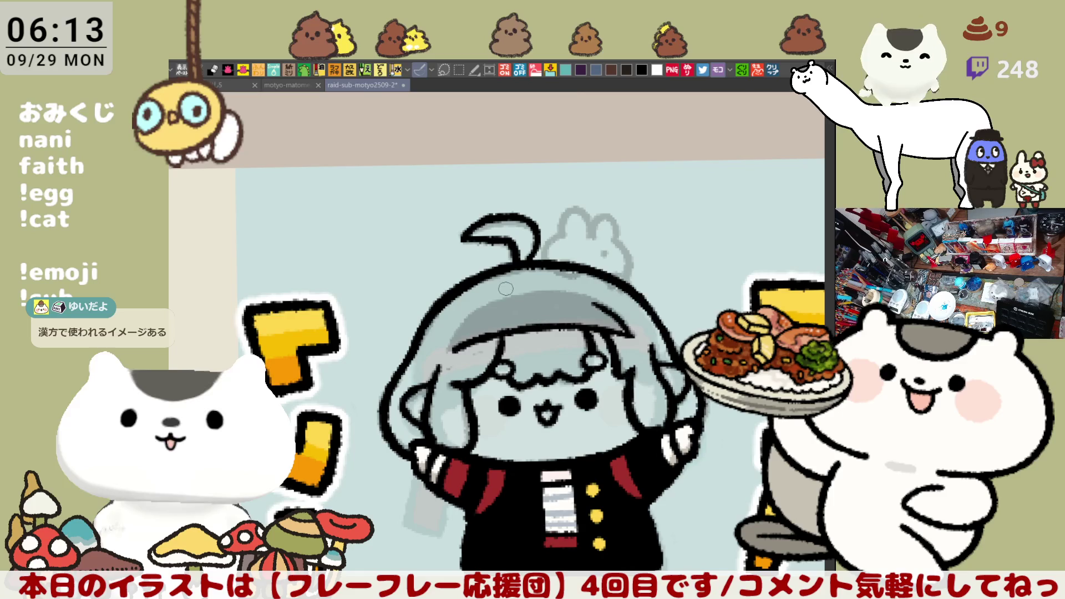
pyautogui.hscroll(3, 576, 302)
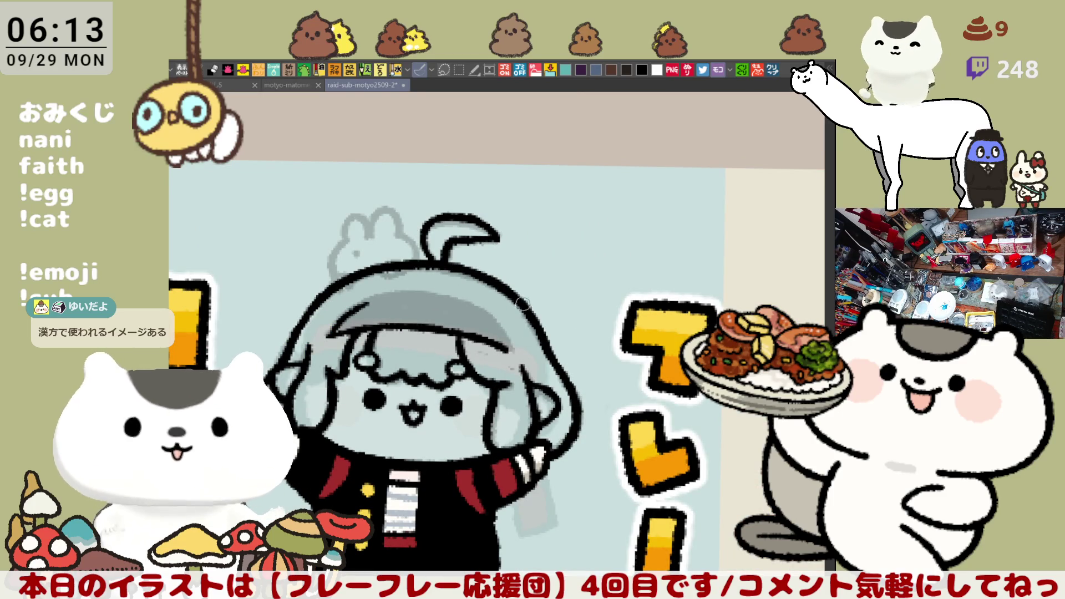
pyautogui.moveTo(319, 328); pyautogui.dragTo(431, 290)
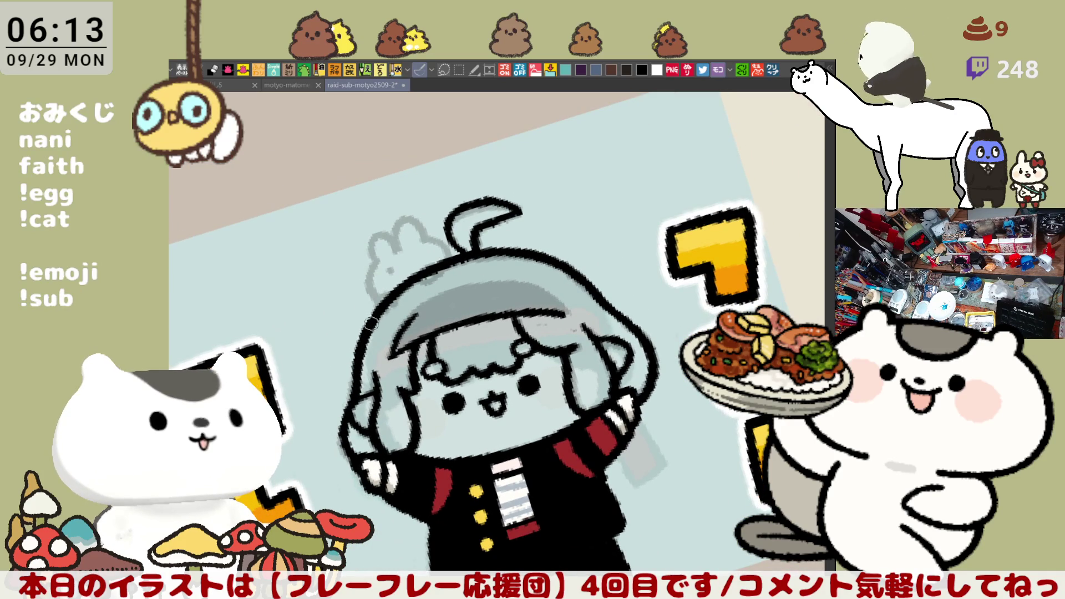
pyautogui.moveTo(377, 317); pyautogui.dragTo(621, 233)
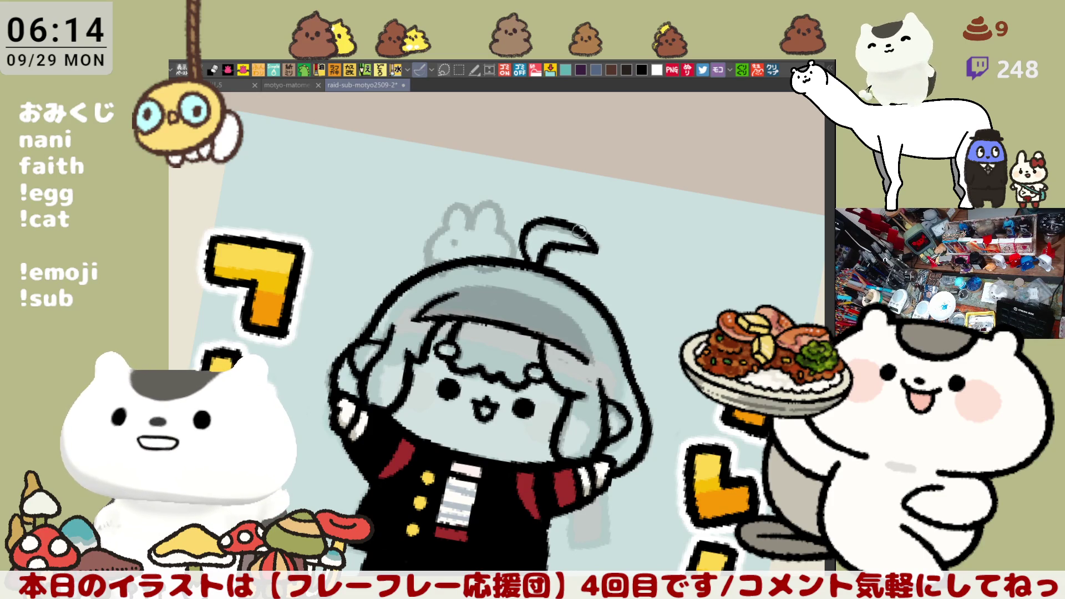
pyautogui.press('-')
pyautogui.press('-')
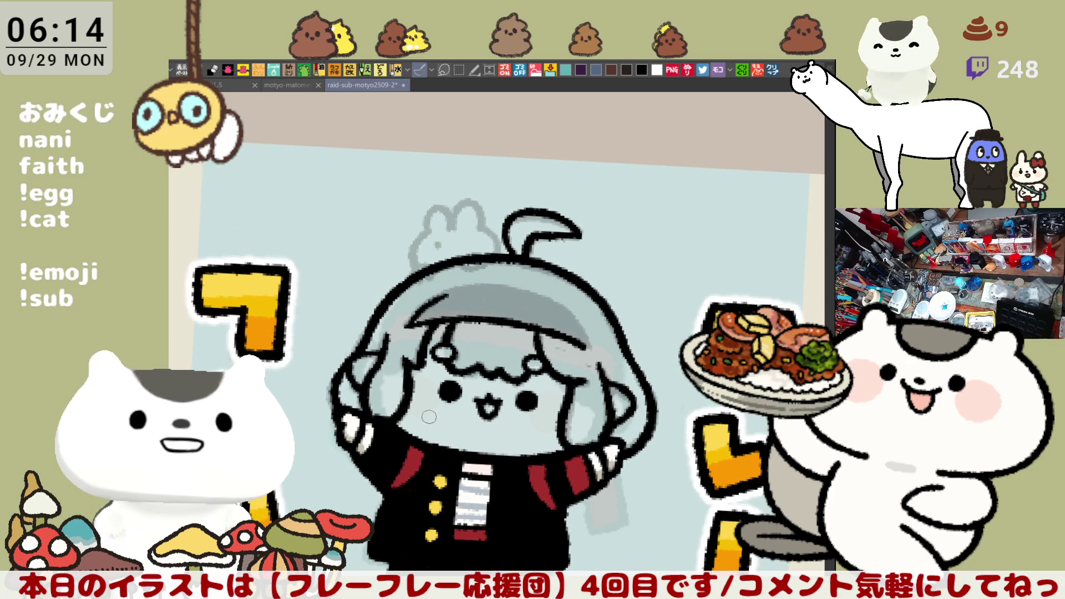
pyautogui.press('-')
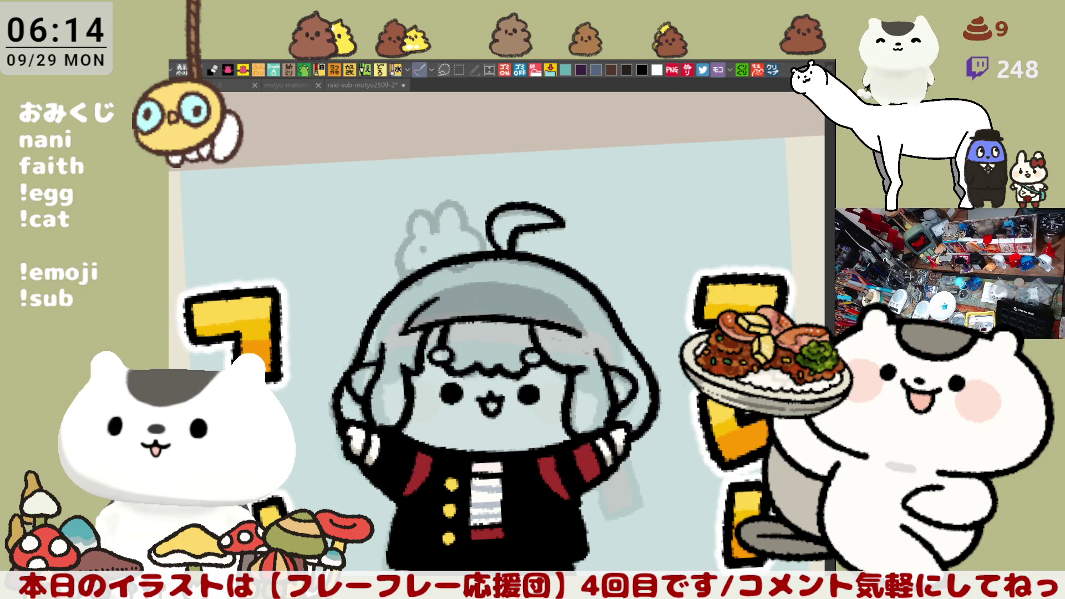
pyautogui.press('-')
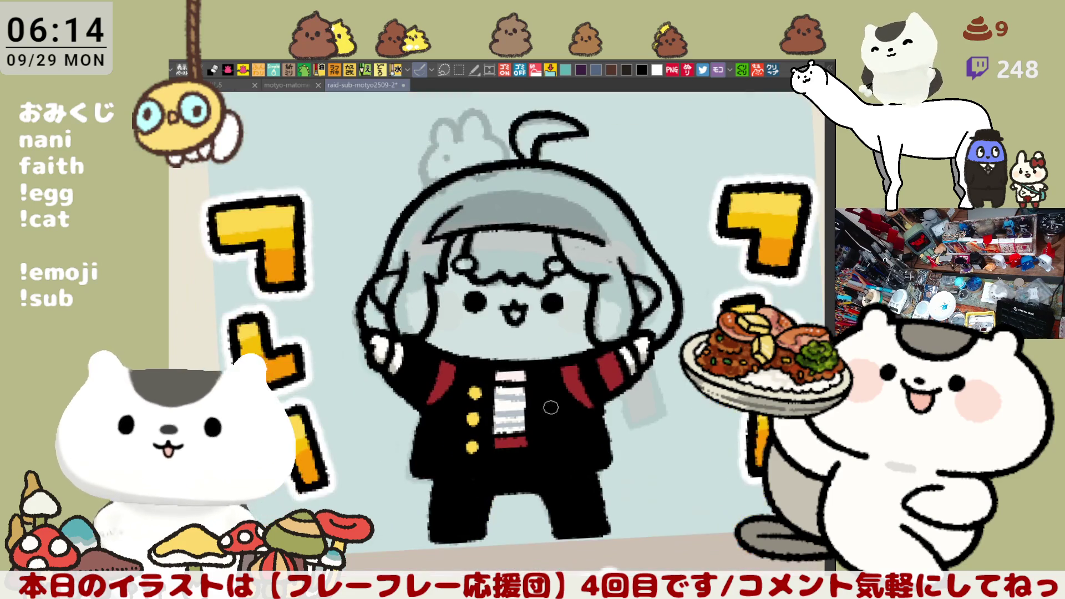
pyautogui.press('-')
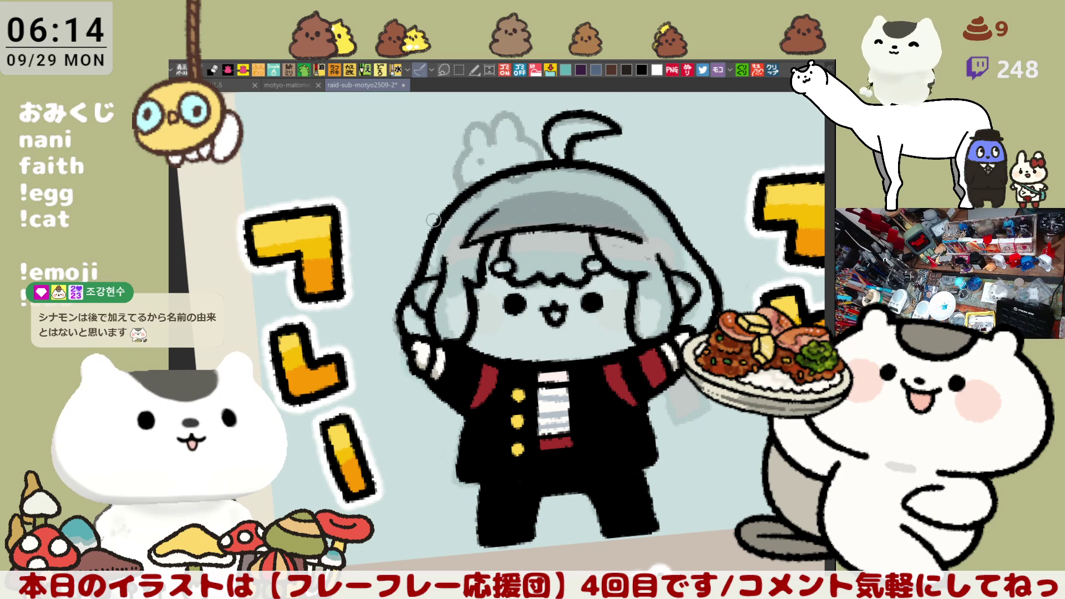
# - Paint darker strokes along the top edge of the hair and shade it
pyautogui.moveTo(520, 169); pyautogui.dragTo(585, 176)
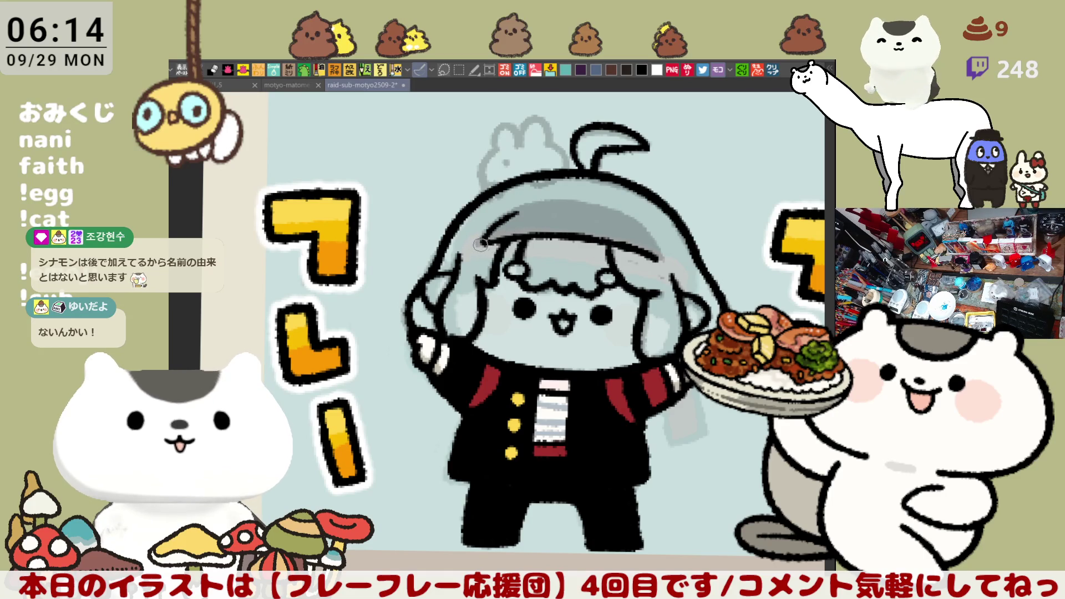
pyautogui.moveTo(508, 236)
pyautogui.mouseDown()
pyautogui.moveTo(521, 209)
pyautogui.moveTo(584, 206)
pyautogui.mouseUp()
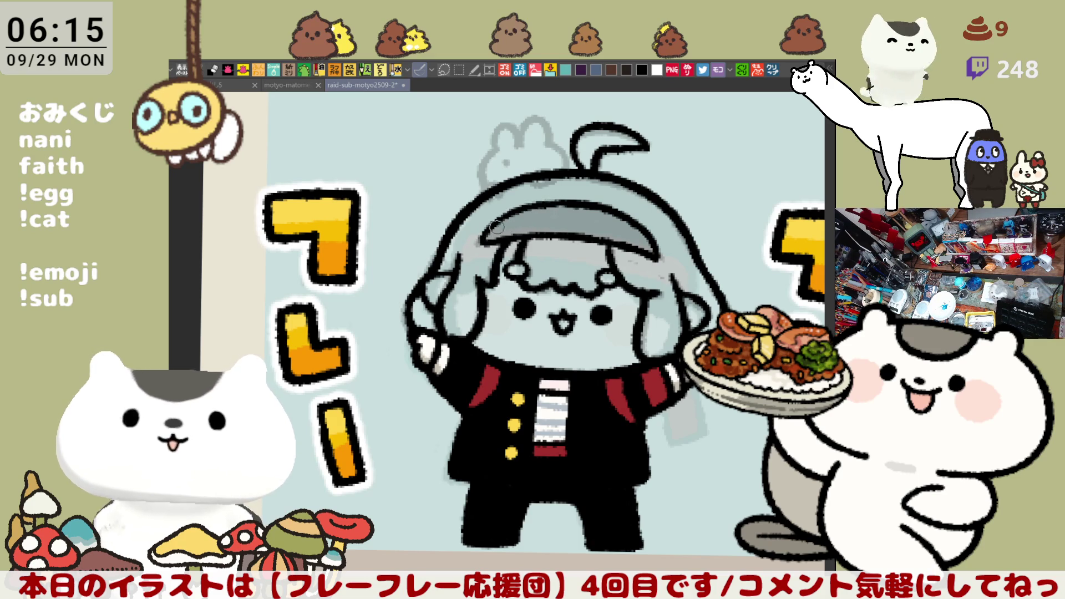
pyautogui.moveTo(489, 229); pyautogui.dragTo(510, 214)
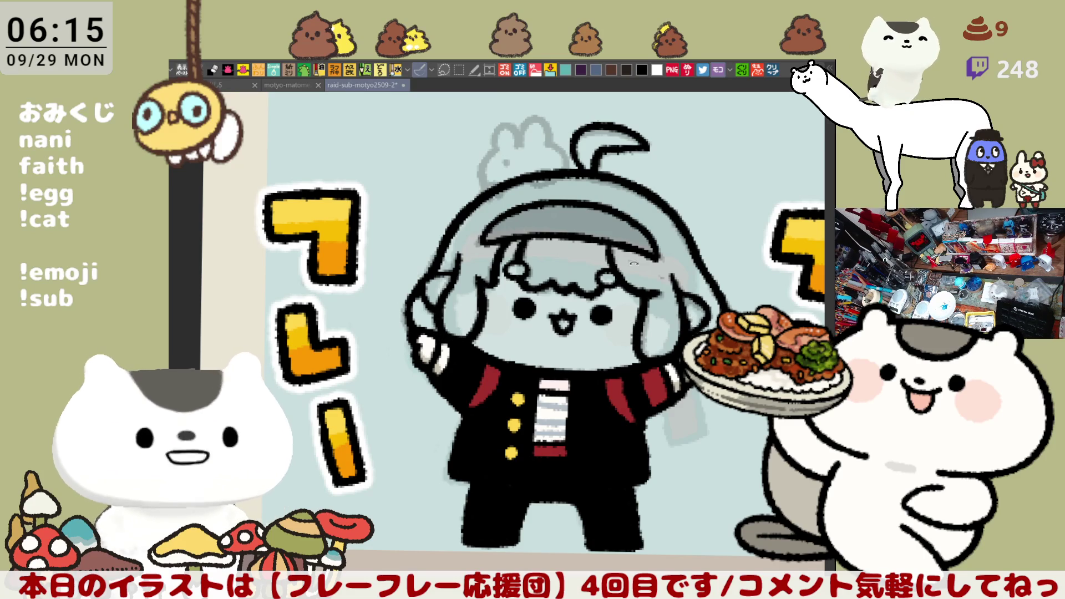
# - Zoom in on the hat and ink the rabbit's left ear as a wide arch
pyautogui.press('-')
pyautogui.moveTo(608, 218); pyautogui.dragTo(653, 203)
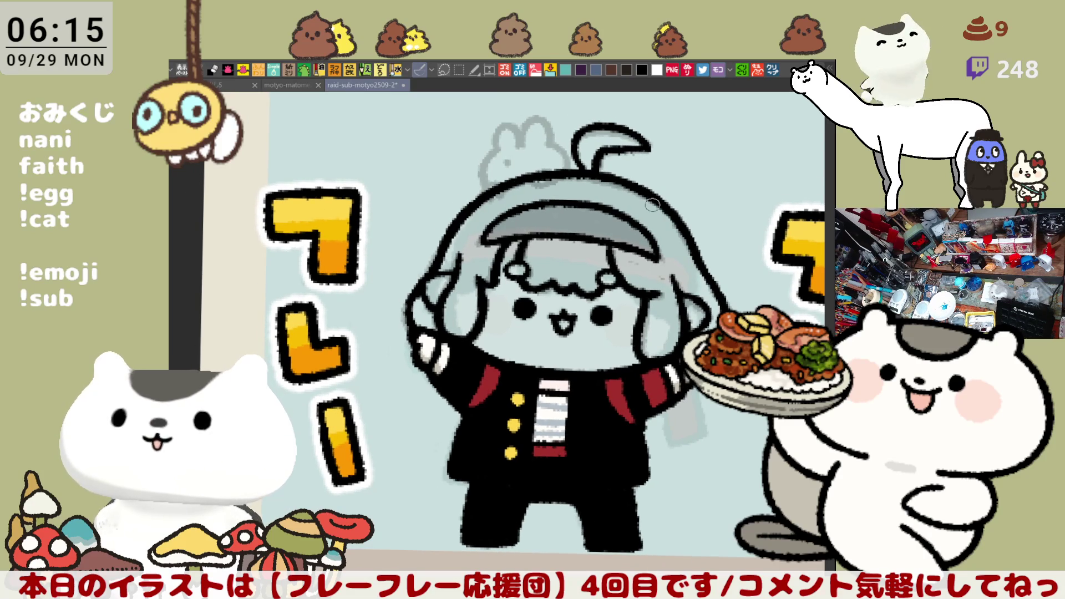
pyautogui.hotkey('ctrl', '+')
pyautogui.hotkey('ctrl', '+')
pyautogui.moveTo(431, 216); pyautogui.dragTo(461, 293)
pyautogui.moveTo(440, 247); pyautogui.dragTo(461, 295)
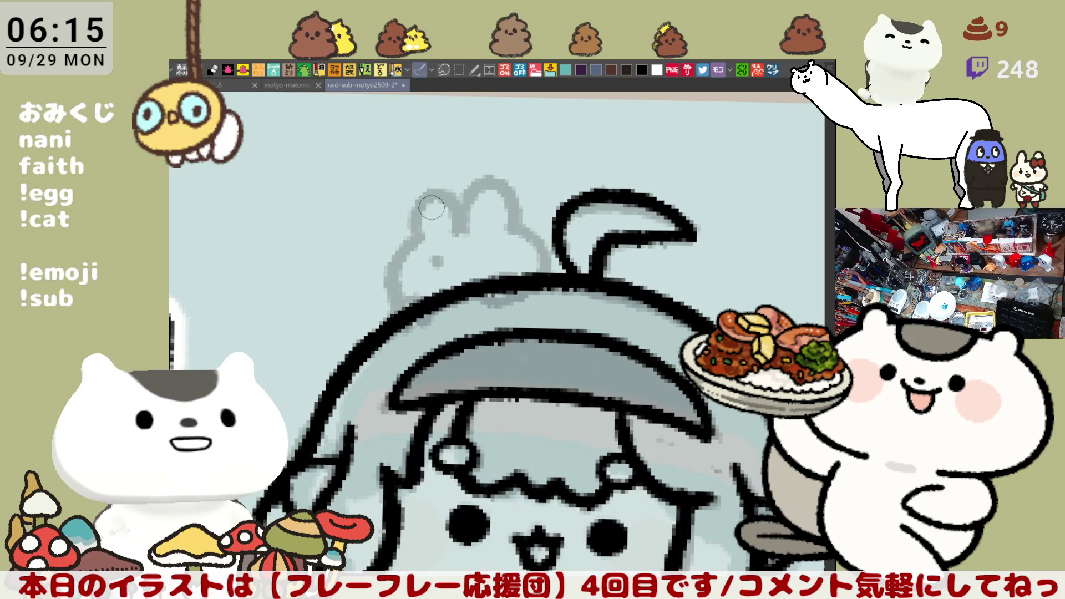
pyautogui.moveTo(409, 242)
pyautogui.mouseDown()
pyautogui.moveTo(437, 182)
pyautogui.moveTo(465, 227)
pyautogui.moveTo(413, 210)
pyautogui.moveTo(460, 225)
pyautogui.moveTo(436, 191)
pyautogui.moveTo(465, 230)
pyautogui.moveTo(429, 191)
pyautogui.moveTo(460, 222)
pyautogui.moveTo(499, 182)
pyautogui.moveTo(519, 225)
pyautogui.moveTo(480, 175)
pyautogui.moveTo(519, 222)
pyautogui.mouseUp()
pyautogui.hotkey('ctrl', 'z')
pyautogui.hotkey('ctrl', 'z')
pyautogui.hotkey('ctrl', 'z')
pyautogui.hotkey('ctrl', 'z')
pyautogui.hotkey('ctrl', 'z')
pyautogui.moveTo(458, 202)
pyautogui.mouseDown()
pyautogui.moveTo(518, 222)
pyautogui.moveTo(499, 170)
pyautogui.moveTo(522, 231)
pyautogui.moveTo(480, 173)
pyautogui.moveTo(510, 221)
pyautogui.moveTo(441, 176)
pyautogui.moveTo(417, 221)
pyautogui.mouseUp()
pyautogui.hotkey('ctrl', 'z')
pyautogui.hotkey('ctrl', 'z')
pyautogui.hotkey('ctrl', 'z')
pyautogui.hotkey('ctrl', 'z')
pyautogui.moveTo(439, 178); pyautogui.dragTo(412, 218)
pyautogui.hotkey('ctrl', 'z')
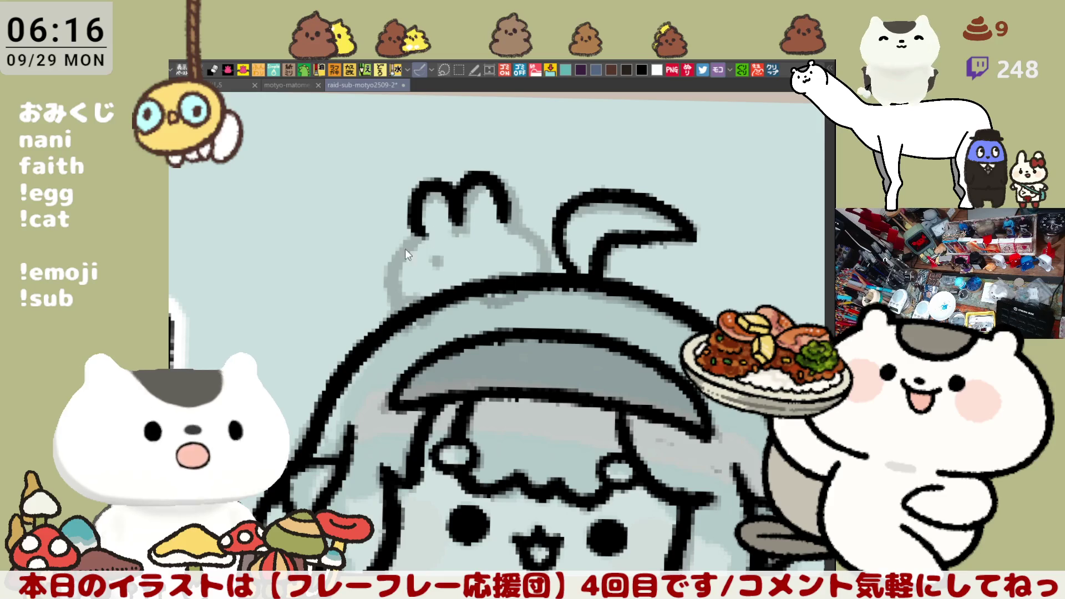
# - Ink the rabbit's left side from the ear down to the hat brim, retrying the stroke
pyautogui.moveTo(415, 224); pyautogui.dragTo(394, 297)
pyautogui.hotkey('ctrl', 'z')
pyautogui.moveTo(415, 219); pyautogui.dragTo(408, 311)
pyautogui.hotkey('ctrl', 'z')
pyautogui.moveTo(415, 219); pyautogui.dragTo(412, 312)
pyautogui.hotkey('ctrl', 'z')
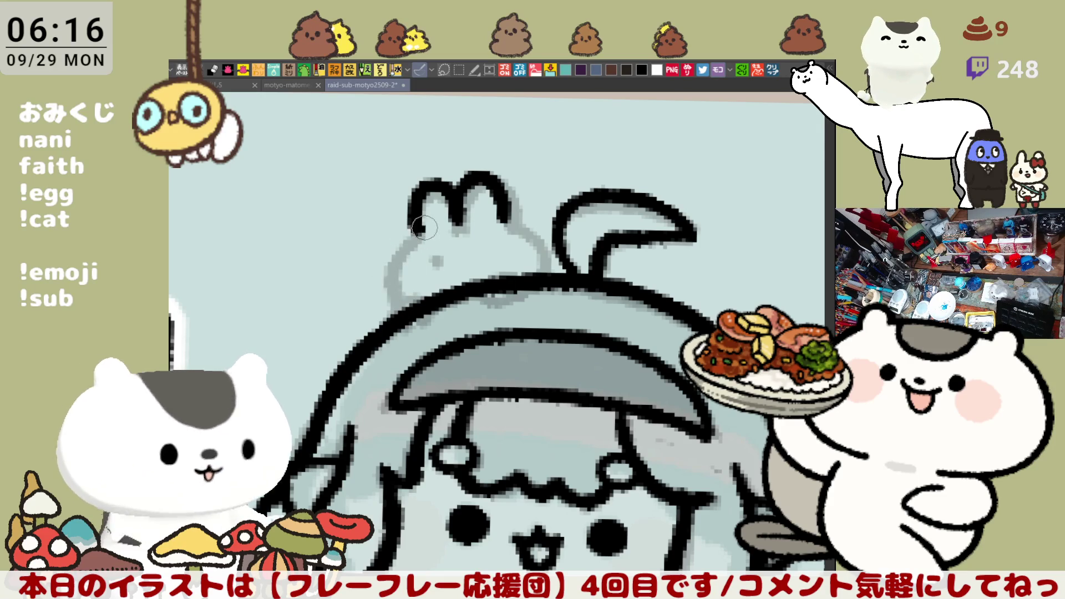
pyautogui.moveTo(415, 219); pyautogui.dragTo(399, 311)
pyautogui.hotkey('ctrl', 'z')
pyautogui.moveTo(415, 219); pyautogui.dragTo(397, 303)
pyautogui.hotkey('ctrl', 'z')
pyautogui.moveTo(415, 220); pyautogui.dragTo(398, 312)
pyautogui.hotkey('ctrl', 'z')
pyautogui.moveTo(415, 220); pyautogui.dragTo(399, 308)
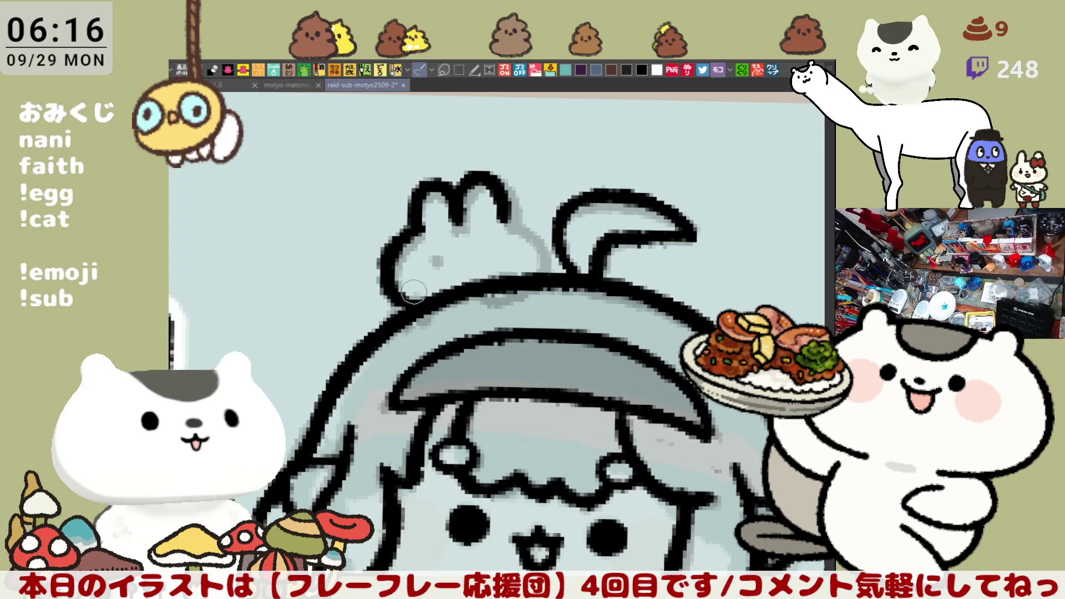
pyautogui.hotkey('ctrl', 'z')
pyautogui.moveTo(415, 219); pyautogui.dragTo(429, 304)
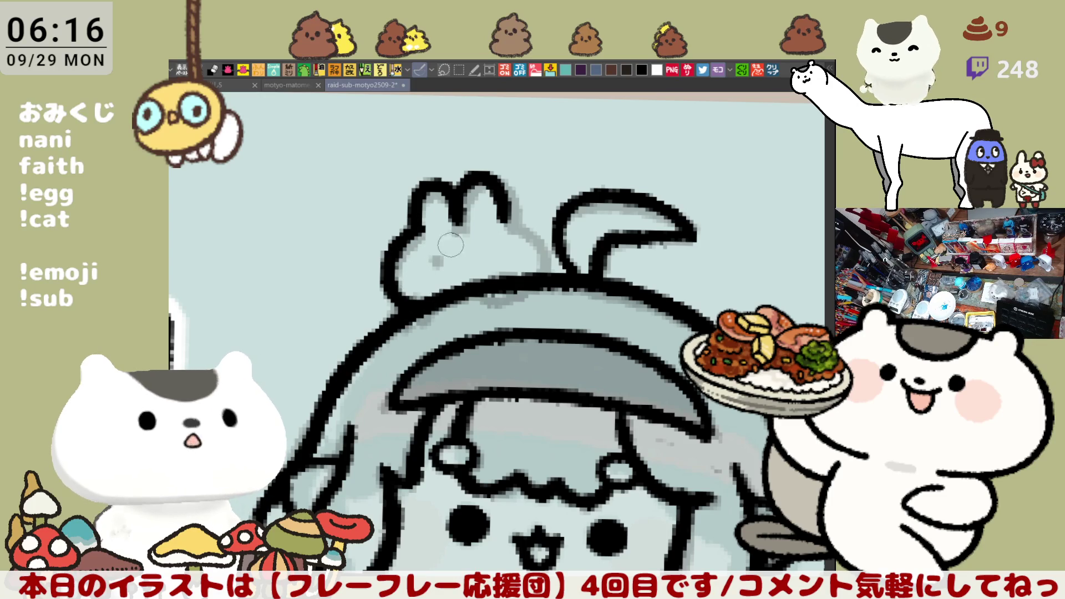
# - Ink the rabbit's right side toward the brim, then switch to the blank scratch canvas
pyautogui.moveTo(501, 221); pyautogui.dragTo(547, 269)
pyautogui.hotkey('ctrl', 'z')
pyautogui.moveTo(502, 201); pyautogui.dragTo(547, 280)
pyautogui.hotkey('ctrl', 'z')
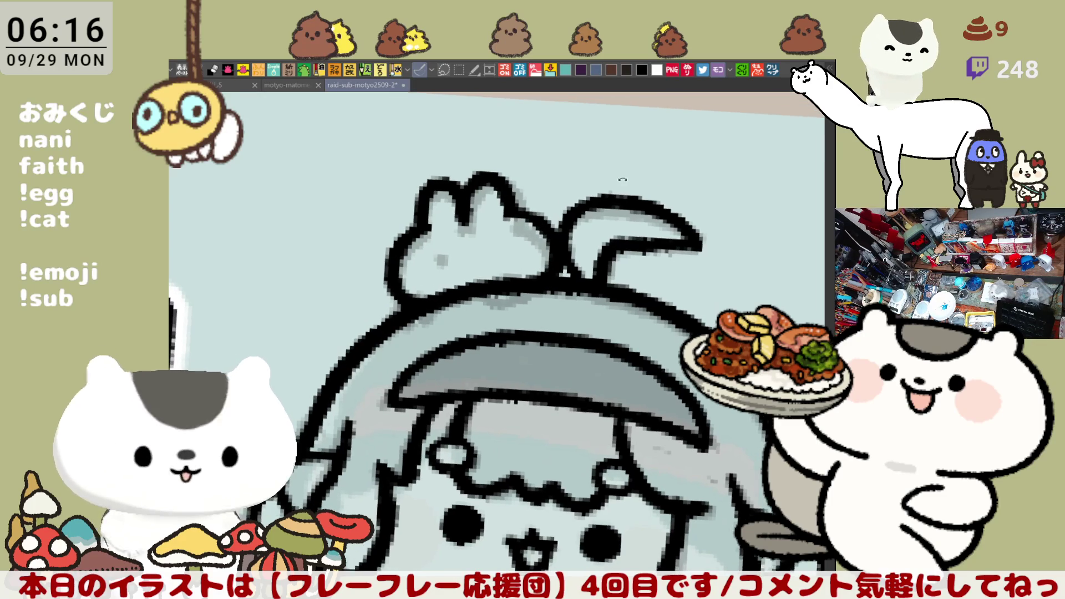
pyautogui.hotkey('ctrl', 'Tab')
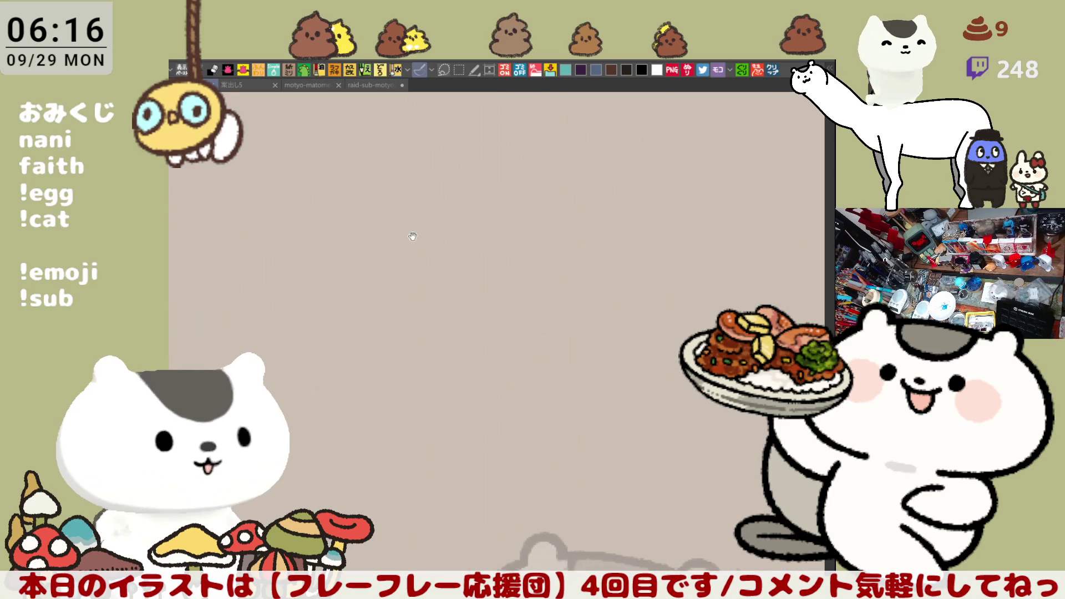
# - Write the kanji 犬 and draw a box around it
pyautogui.moveTo(355, 195)
pyautogui.mouseDown()
pyautogui.moveTo(410, 189)
pyautogui.moveTo(367, 225)
pyautogui.mouseUp()
pyautogui.hotkey('ctrl', 'z')
pyautogui.moveTo(383, 195); pyautogui.dragTo(408, 213)
pyautogui.hotkey('ctrl', 'z')
pyautogui.hotkey('ctrl', 'z')
pyautogui.hotkey('ctrl', 'z')
pyautogui.moveTo(382, 169)
pyautogui.mouseDown()
pyautogui.moveTo(359, 223)
pyautogui.moveTo(409, 222)
pyautogui.moveTo(419, 184)
pyautogui.mouseUp()
pyautogui.moveTo(397, 304); pyautogui.dragTo(392, 312)
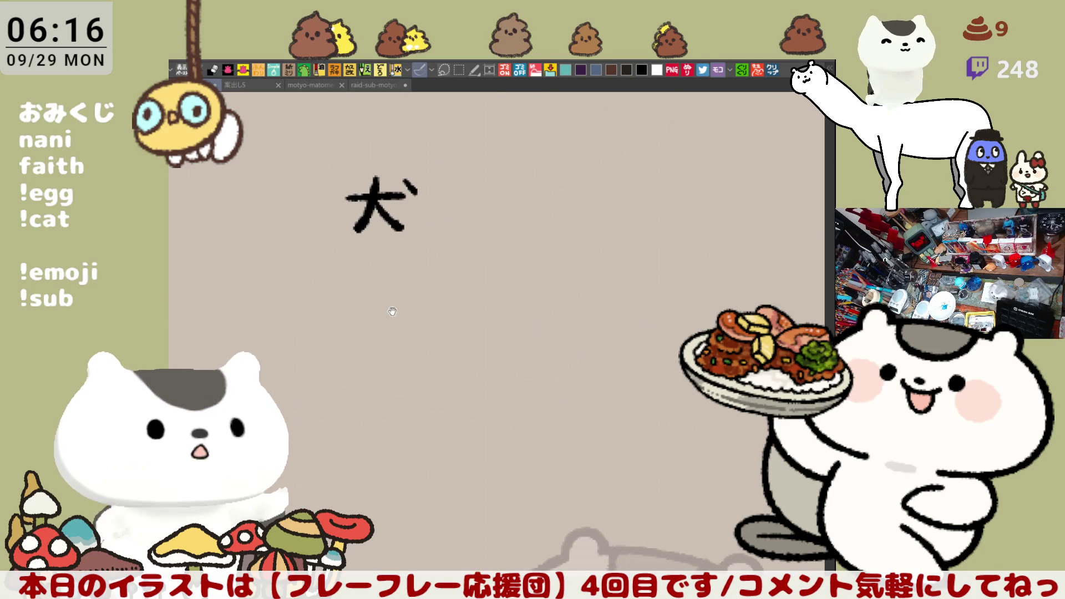
pyautogui.moveTo(394, 252)
pyautogui.mouseDown()
pyautogui.moveTo(447, 177)
pyautogui.moveTo(361, 252)
pyautogui.moveTo(420, 183)
pyautogui.moveTo(421, 244)
pyautogui.mouseUp()
pyautogui.hotkey('ctrl', 'z')
pyautogui.hotkey('ctrl', 'z')
pyautogui.moveTo(333, 245)
pyautogui.mouseDown()
pyautogui.moveTo(331, 165)
pyautogui.moveTo(442, 238)
pyautogui.moveTo(335, 247)
pyautogui.mouseUp()
# - Draw a right-pointing arrow from the boxed 犬 and write ヌイ after it
pyautogui.moveTo(463, 224)
pyautogui.mouseDown()
pyautogui.moveTo(424, 231)
pyautogui.moveTo(413, 208)
pyautogui.moveTo(431, 198)
pyautogui.mouseUp()
pyautogui.moveTo(411, 181)
pyautogui.mouseDown()
pyautogui.moveTo(431, 196)
pyautogui.moveTo(415, 212)
pyautogui.moveTo(435, 201)
pyautogui.mouseUp()
pyautogui.moveTo(412, 181)
pyautogui.mouseDown()
pyautogui.moveTo(424, 191)
pyautogui.moveTo(416, 215)
pyautogui.mouseUp()
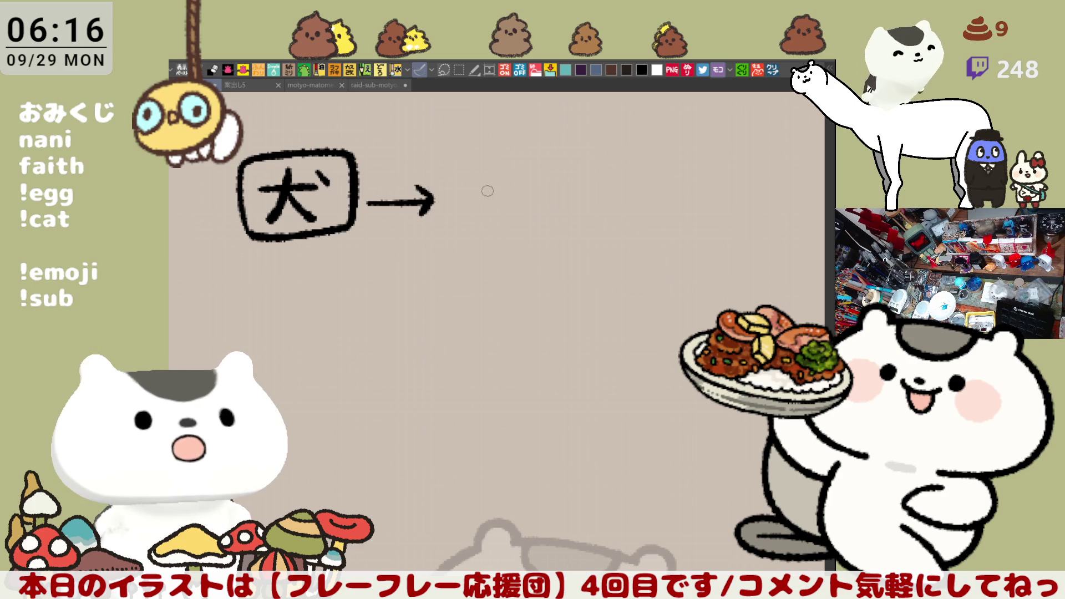
pyautogui.moveTo(463, 188)
pyautogui.mouseDown()
pyautogui.moveTo(468, 218)
pyautogui.moveTo(493, 216)
pyautogui.mouseUp()
pyautogui.moveTo(535, 180)
pyautogui.mouseDown()
pyautogui.moveTo(513, 201)
pyautogui.moveTo(532, 217)
pyautogui.mouseUp()
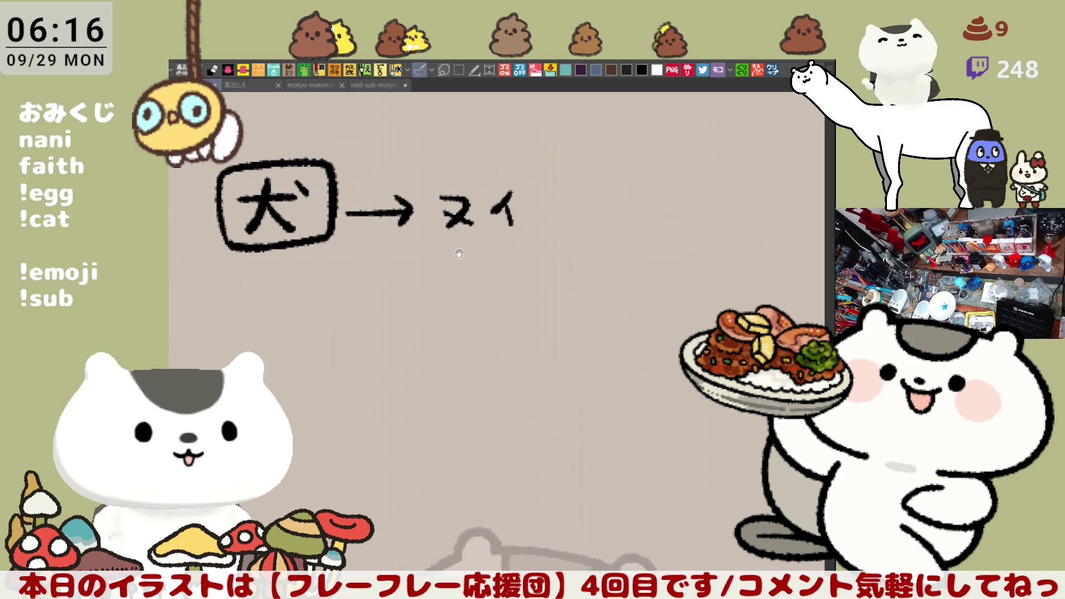
# - Draw an L-shaped arrow below ヌイ and write ぬいぐるみ at its end
pyautogui.moveTo(458, 242)
pyautogui.mouseDown()
pyautogui.moveTo(539, 289)
pyautogui.moveTo(527, 303)
pyautogui.mouseUp()
pyautogui.moveTo(496, 241)
pyautogui.mouseDown()
pyautogui.moveTo(507, 262)
pyautogui.moveTo(527, 253)
pyautogui.moveTo(534, 264)
pyautogui.mouseUp()
pyautogui.moveTo(562, 249); pyautogui.dragTo(567, 260)
pyautogui.moveTo(585, 239)
pyautogui.mouseDown()
pyautogui.moveTo(585, 256)
pyautogui.moveTo(651, 267)
pyautogui.moveTo(639, 282)
pyautogui.moveTo(562, 269)
pyautogui.mouseUp()
pyautogui.scroll(-3, 584, 201)
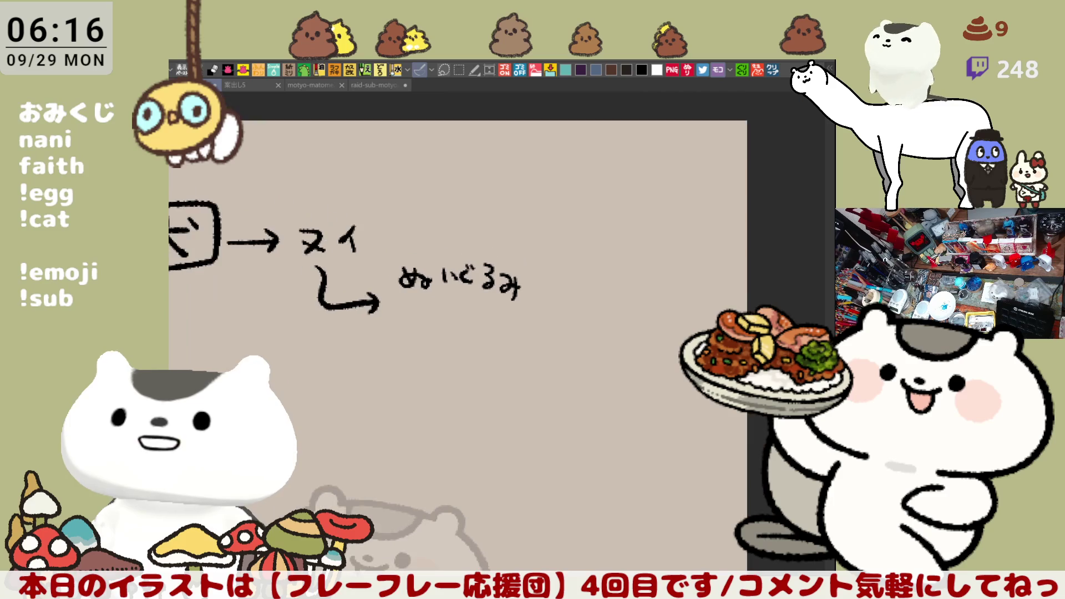
# - Draw a curved arrow down from ぬいぐるみ and write ネズコのぬいぐるみ below it
pyautogui.moveTo(547, 198); pyautogui.dragTo(544, 255)
pyautogui.hotkey('ctrl', 'z')
pyautogui.moveTo(546, 195)
pyautogui.mouseDown()
pyautogui.moveTo(557, 254)
pyautogui.moveTo(573, 246)
pyautogui.moveTo(557, 258)
pyautogui.moveTo(573, 247)
pyautogui.mouseUp()
pyautogui.hotkey('ctrl', 'z')
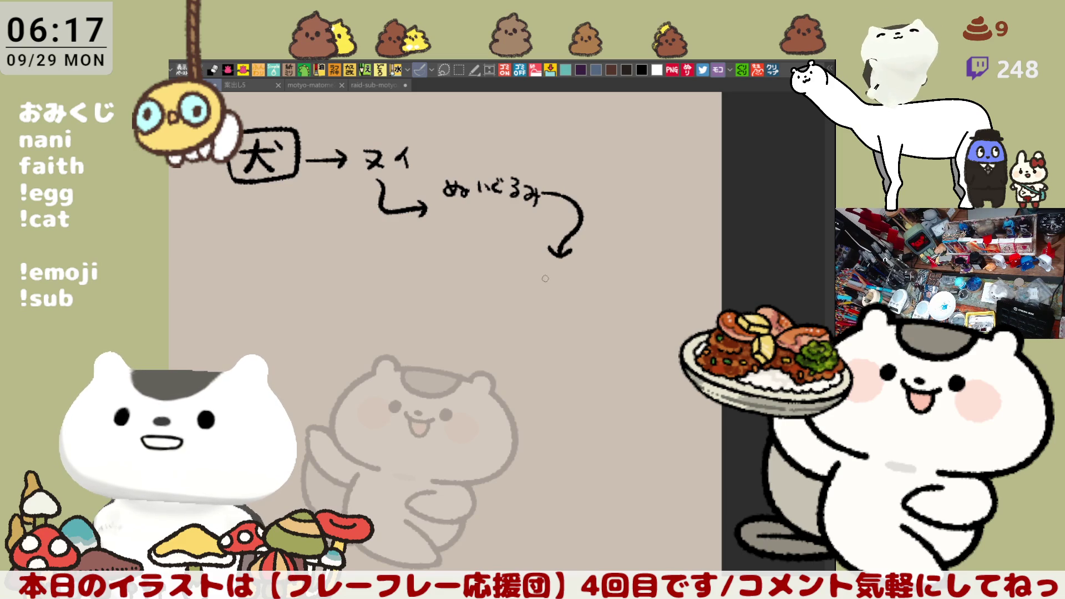
pyautogui.moveTo(528, 277); pyautogui.dragTo(535, 297)
pyautogui.moveTo(540, 285); pyautogui.dragTo(578, 294)
pyautogui.moveTo(571, 268); pyautogui.dragTo(571, 273)
pyautogui.moveTo(573, 270); pyautogui.dragTo(574, 274)
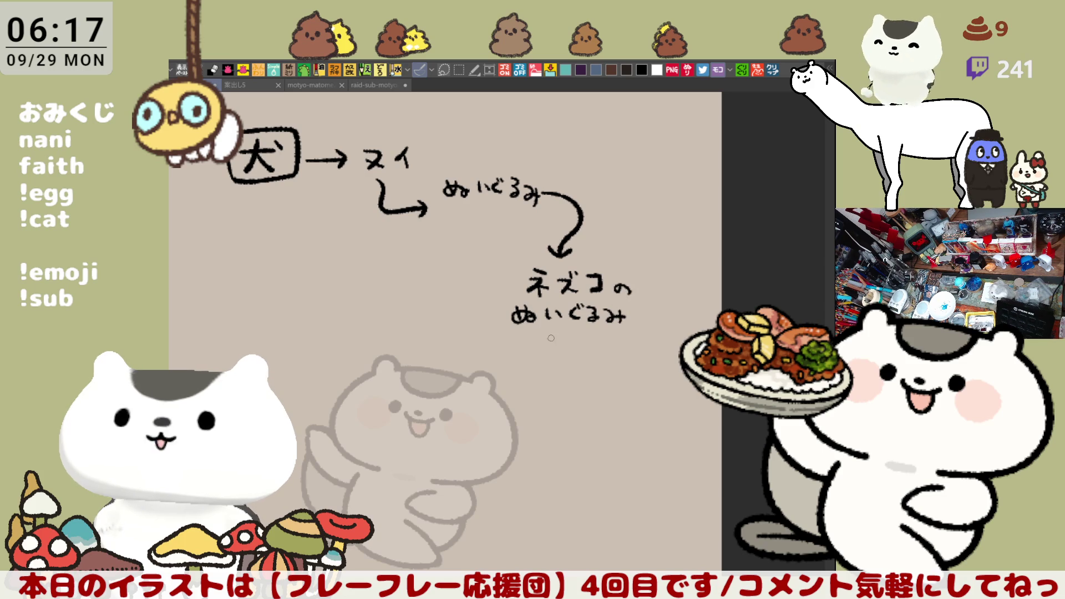
# - Frame ネズコのぬいぐるみ in cloud and box outlines and add another box around 犬
pyautogui.moveTo(555, 253)
pyautogui.mouseDown()
pyautogui.moveTo(487, 266)
pyautogui.moveTo(476, 333)
pyautogui.moveTo(545, 360)
pyautogui.mouseUp()
pyautogui.moveTo(582, 235)
pyautogui.mouseDown()
pyautogui.moveTo(671, 302)
pyautogui.moveTo(632, 364)
pyautogui.moveTo(545, 355)
pyautogui.mouseUp()
pyautogui.moveTo(582, 389)
pyautogui.mouseDown()
pyautogui.moveTo(602, 383)
pyautogui.moveTo(558, 347)
pyautogui.moveTo(630, 411)
pyautogui.moveTo(634, 389)
pyautogui.mouseUp()
pyautogui.moveTo(529, 327)
pyautogui.mouseDown()
pyautogui.moveTo(598, 215)
pyautogui.moveTo(644, 328)
pyautogui.moveTo(554, 334)
pyautogui.mouseUp()
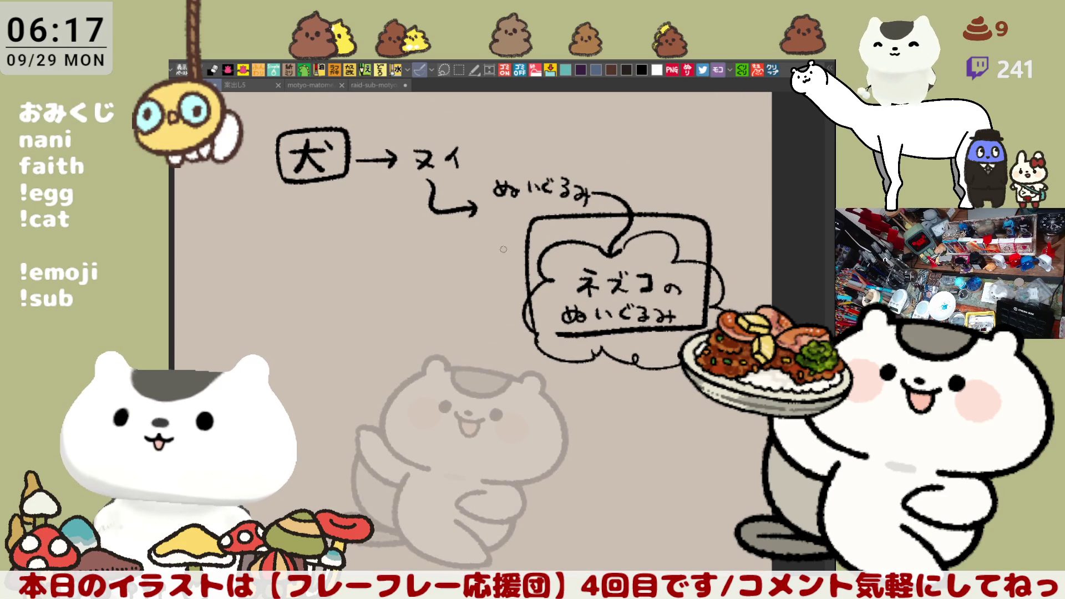
pyautogui.moveTo(405, 119)
pyautogui.mouseDown()
pyautogui.moveTo(547, 143)
pyautogui.moveTo(688, 186)
pyautogui.moveTo(682, 212)
pyautogui.mouseUp()
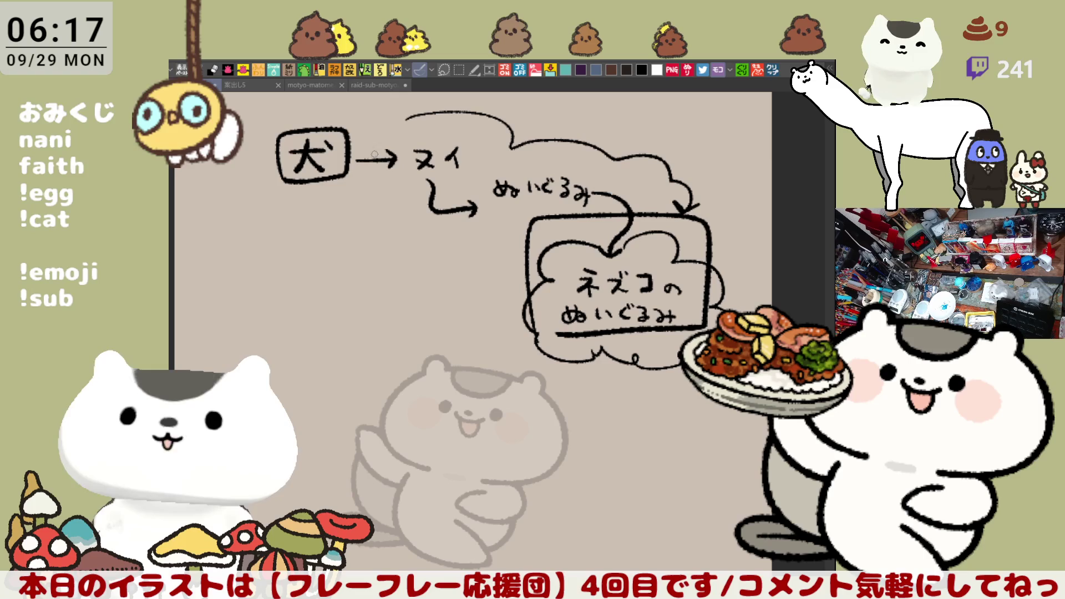
pyautogui.moveTo(278, 181)
pyautogui.mouseDown()
pyautogui.moveTo(327, 110)
pyautogui.moveTo(280, 191)
pyautogui.moveTo(361, 107)
pyautogui.mouseUp()
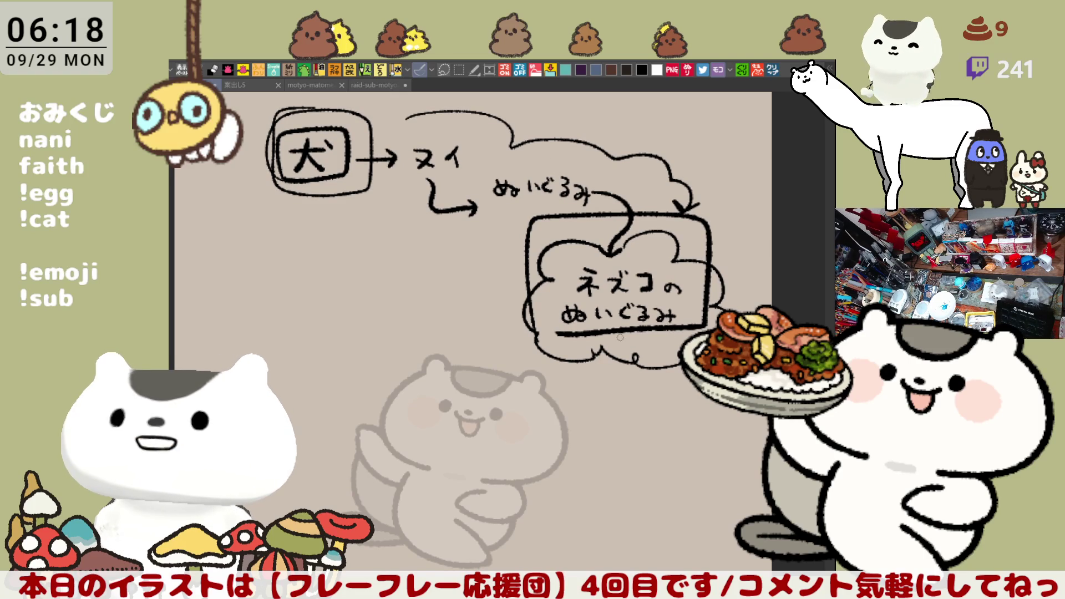
pyautogui.moveTo(519, 363)
pyautogui.mouseDown()
pyautogui.moveTo(513, 245)
pyautogui.moveTo(743, 311)
pyautogui.moveTo(513, 313)
pyautogui.moveTo(729, 284)
pyautogui.moveTo(514, 338)
pyautogui.moveTo(721, 244)
pyautogui.mouseUp()
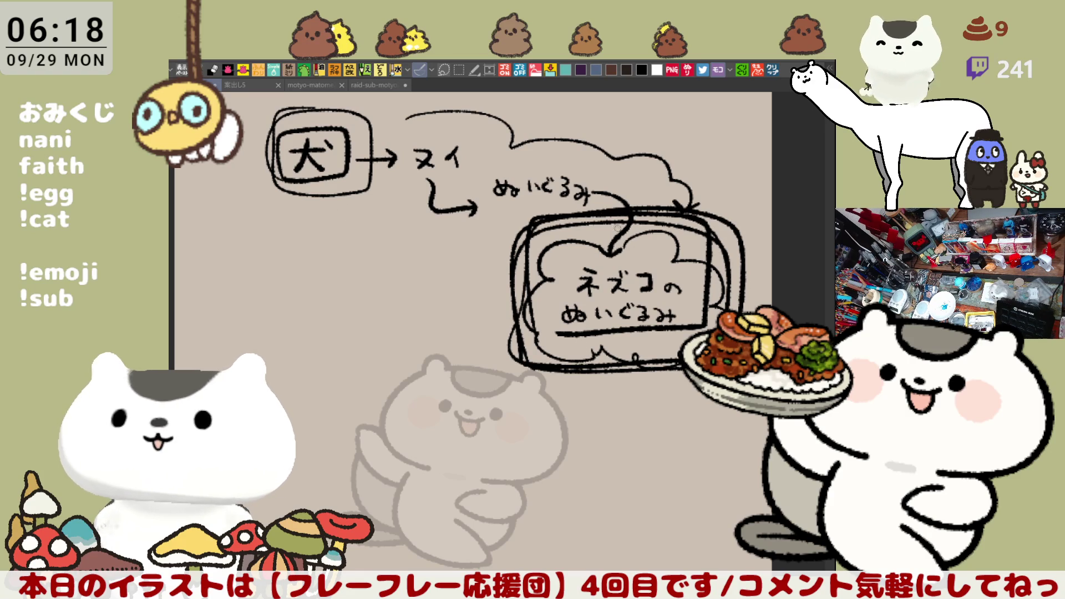
# - Loop long strokes around the whole chain, then delete the entire sketch
pyautogui.moveTo(607, 221); pyautogui.dragTo(637, 244)
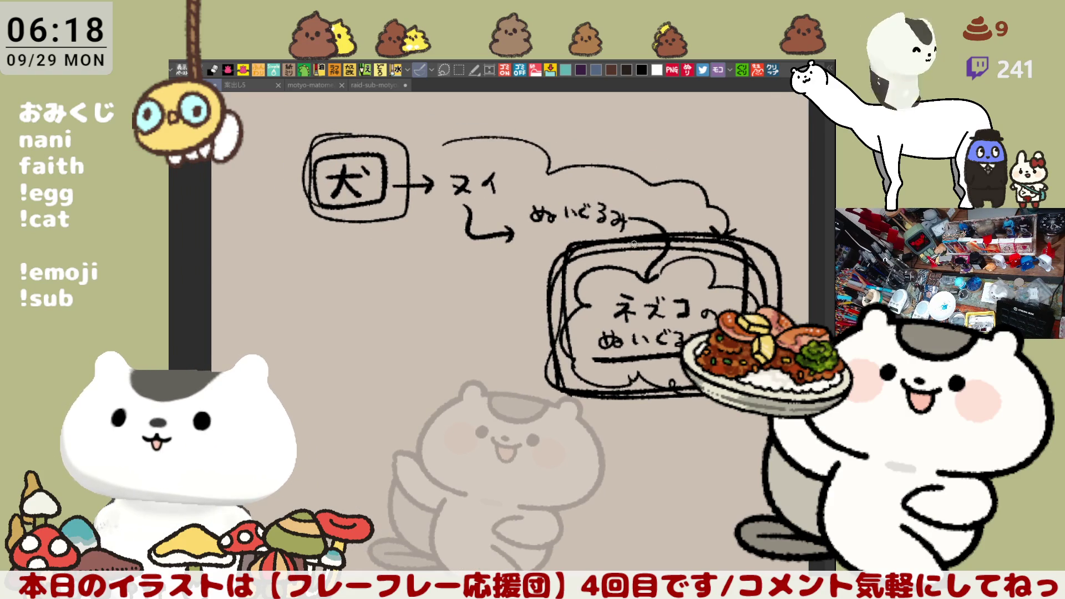
pyautogui.moveTo(645, 259); pyautogui.dragTo(557, 212)
pyautogui.moveTo(660, 307); pyautogui.dragTo(590, 290)
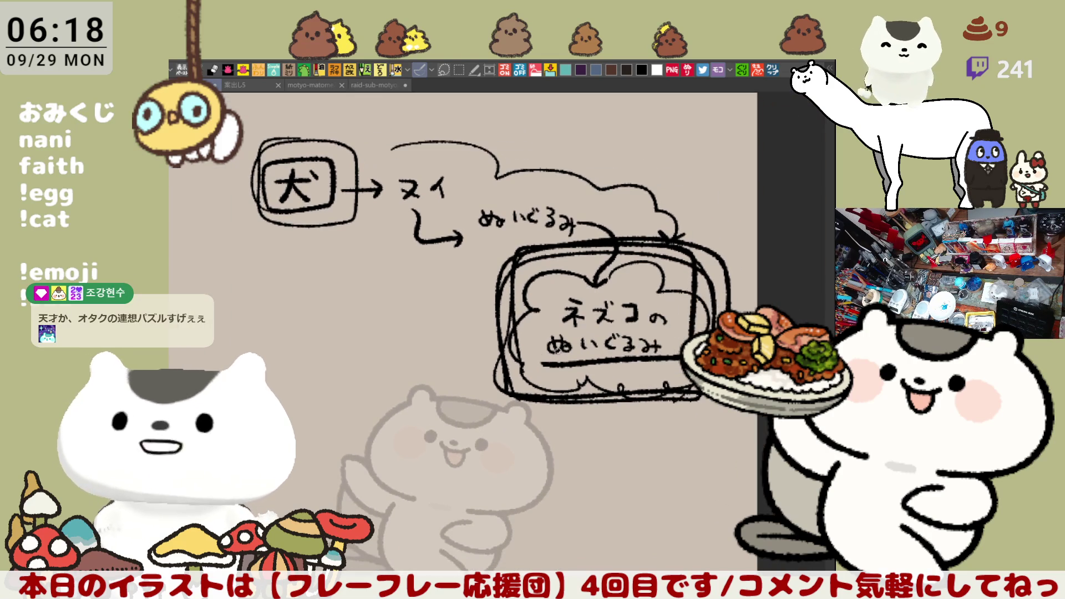
pyautogui.moveTo(348, 167)
pyautogui.mouseDown()
pyautogui.moveTo(383, 147)
pyautogui.moveTo(460, 197)
pyautogui.moveTo(536, 161)
pyautogui.moveTo(469, 236)
pyautogui.moveTo(638, 238)
pyautogui.moveTo(597, 280)
pyautogui.mouseUp()
pyautogui.moveTo(252, 155)
pyautogui.mouseDown()
pyautogui.moveTo(250, 213)
pyautogui.moveTo(422, 286)
pyautogui.moveTo(508, 410)
pyautogui.moveTo(722, 183)
pyautogui.moveTo(467, 121)
pyautogui.moveTo(314, 124)
pyautogui.moveTo(238, 191)
pyautogui.moveTo(488, 297)
pyautogui.moveTo(514, 424)
pyautogui.moveTo(653, 415)
pyautogui.mouseUp()
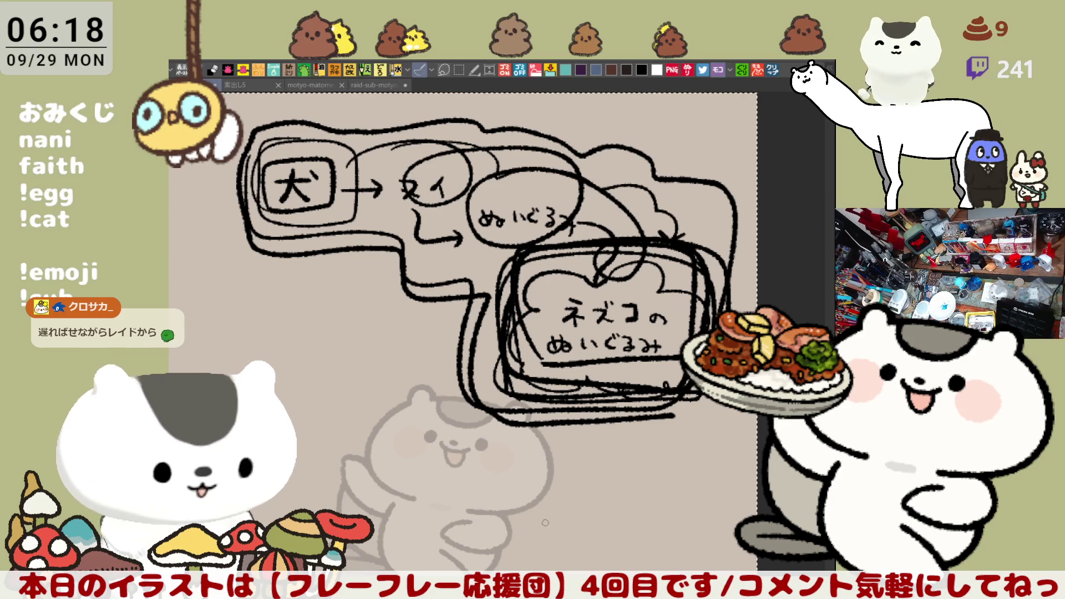
pyautogui.press('Delete')
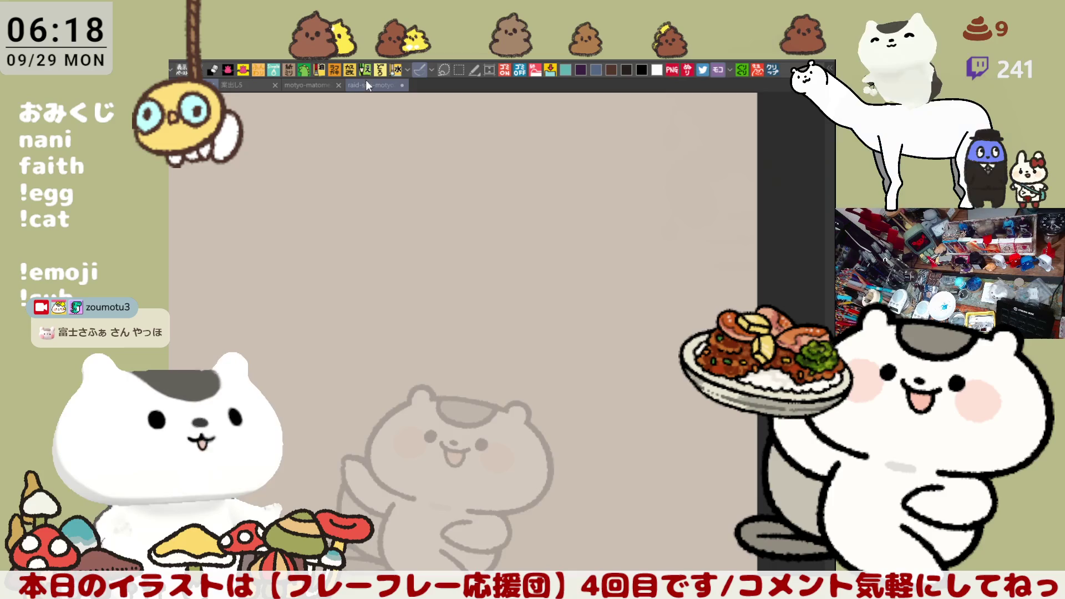
# - Back in the character drawing, retouch the hair outline darker
pyautogui.click(366, 83)
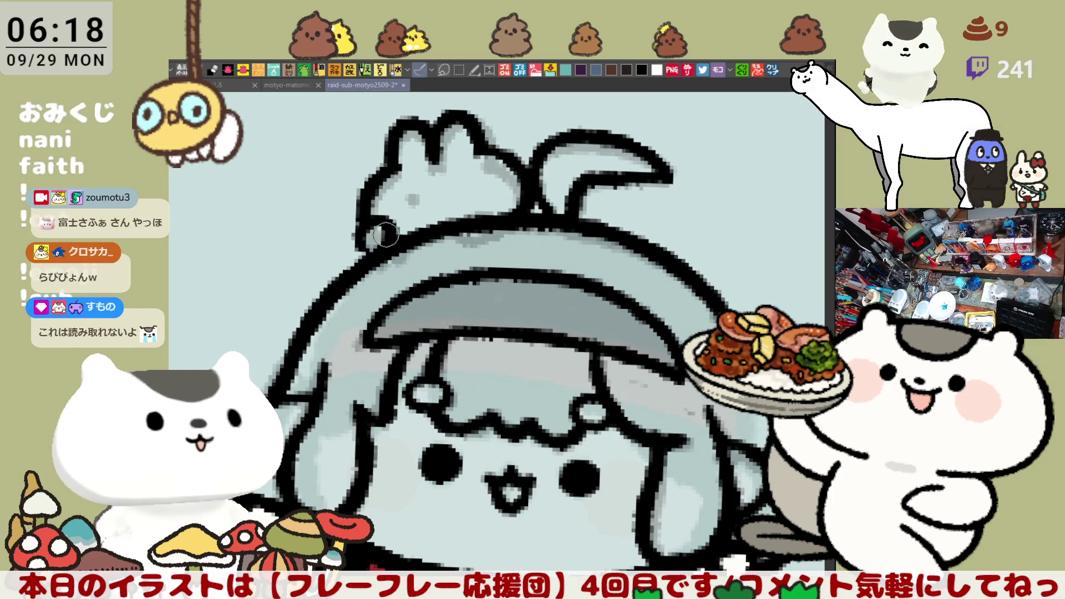
pyautogui.moveTo(383, 253)
pyautogui.mouseDown()
pyautogui.moveTo(366, 238)
pyautogui.moveTo(391, 228)
pyautogui.moveTo(361, 217)
pyautogui.moveTo(388, 216)
pyautogui.moveTo(373, 222)
pyautogui.moveTo(366, 255)
pyautogui.mouseUp()
pyautogui.hotkey('ctrl', 'z')
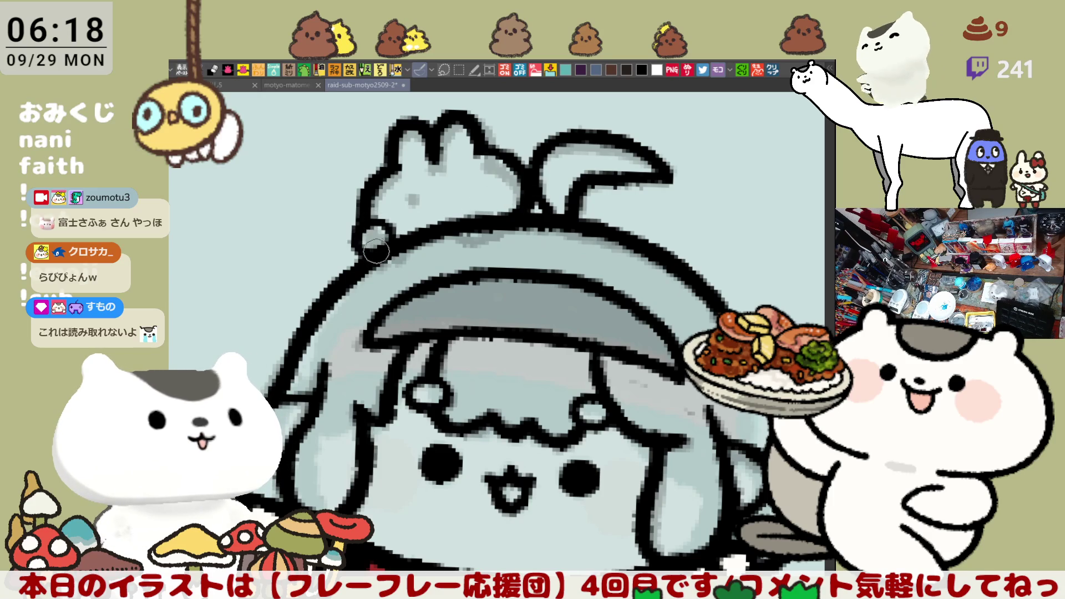
pyautogui.moveTo(389, 214); pyautogui.dragTo(383, 253)
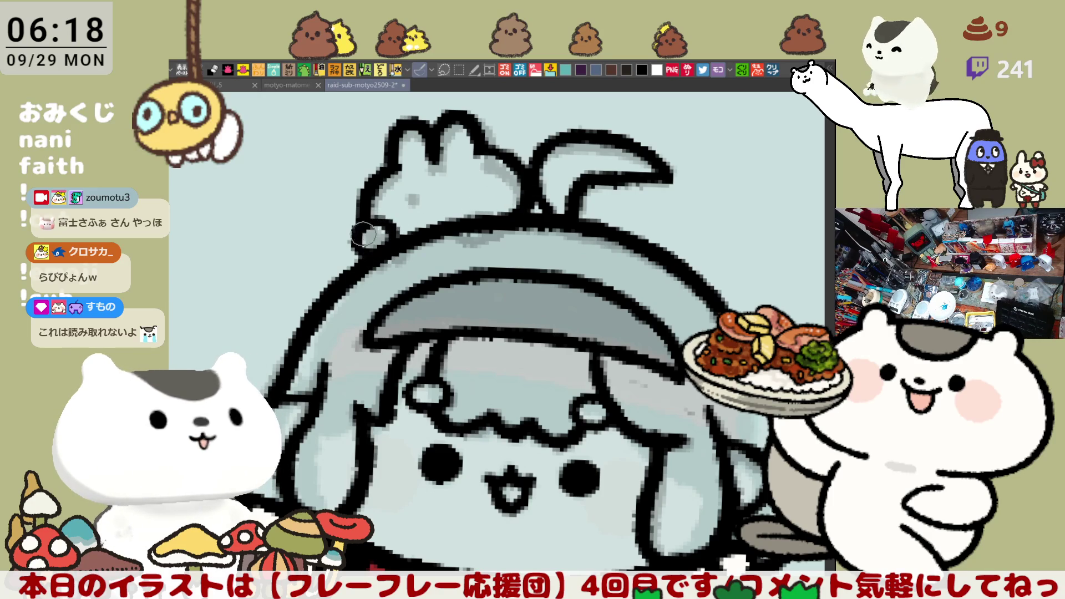
pyautogui.moveTo(361, 224)
pyautogui.mouseDown()
pyautogui.moveTo(363, 257)
pyautogui.moveTo(389, 225)
pyautogui.mouseUp()
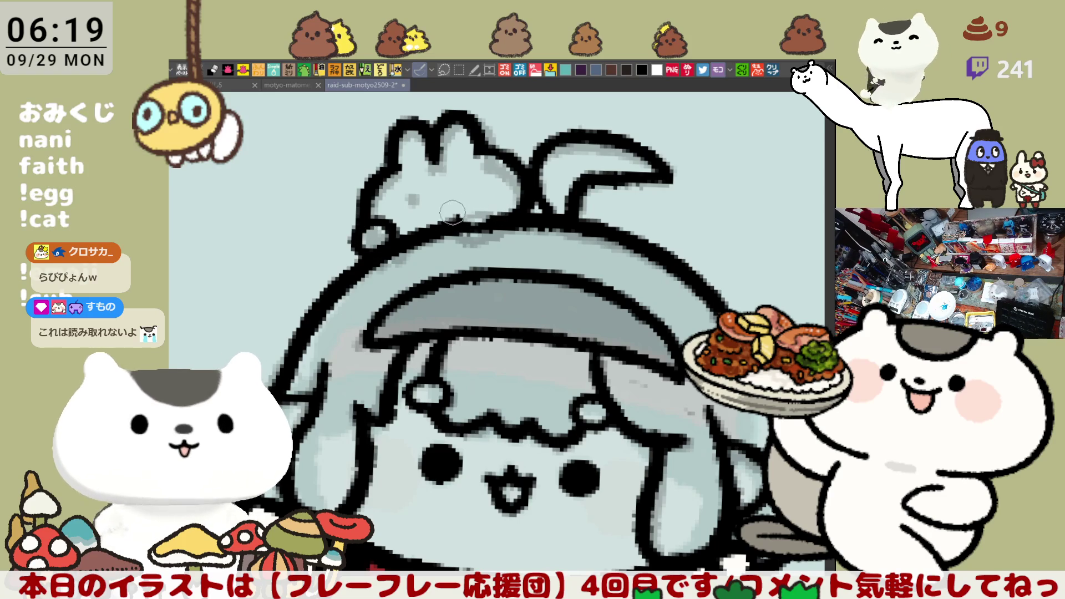
# - Dot in the hat rabbit's eye and draw its smiling mouth and cheek
pyautogui.moveTo(476, 195); pyautogui.dragTo(477, 212)
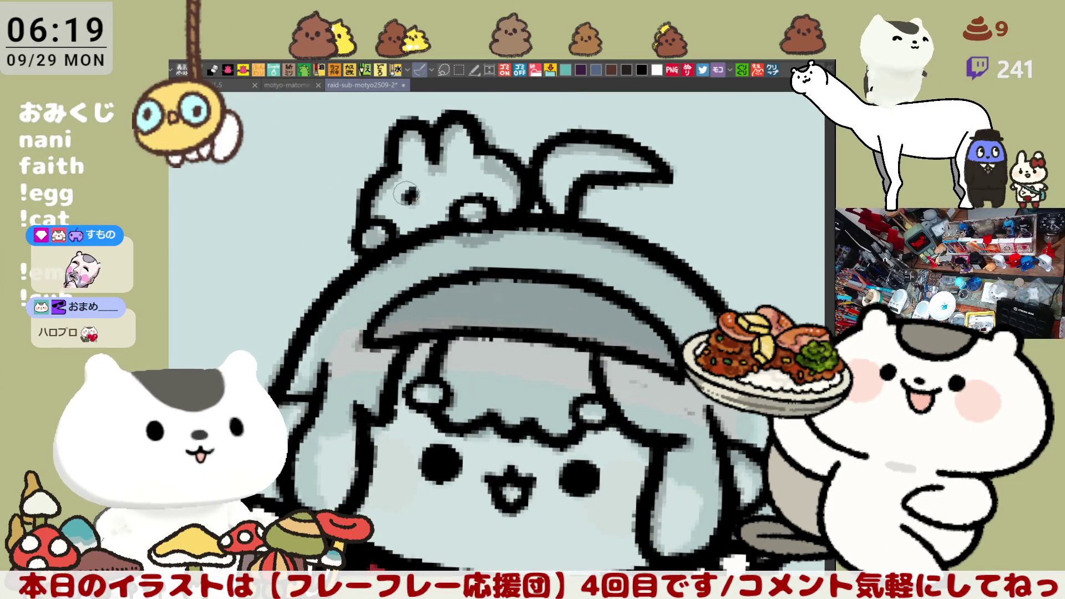
pyautogui.click(411, 195)
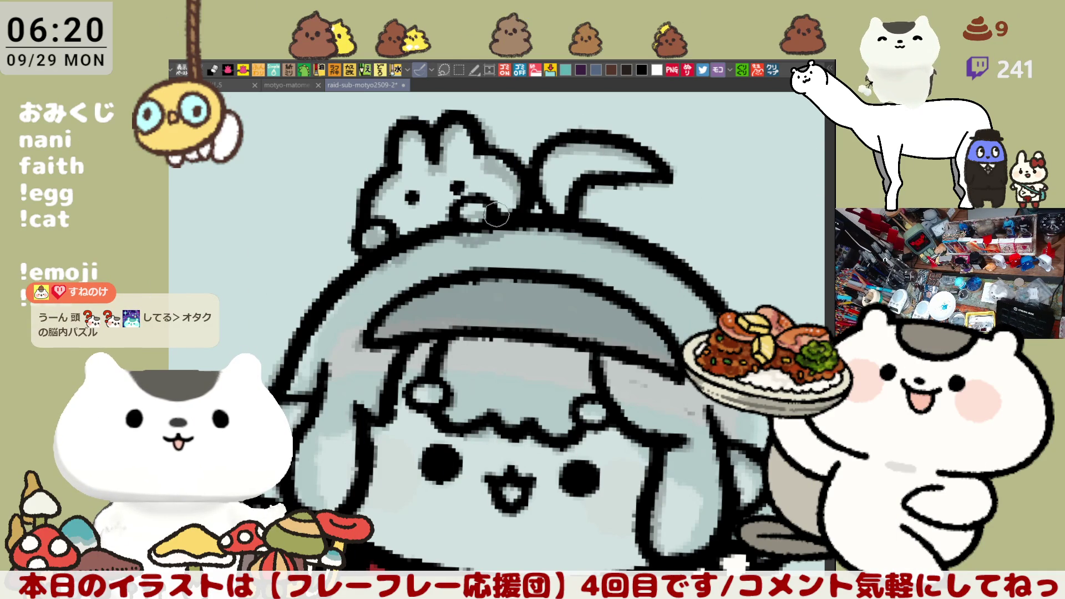
pyautogui.moveTo(468, 213); pyautogui.dragTo(505, 229)
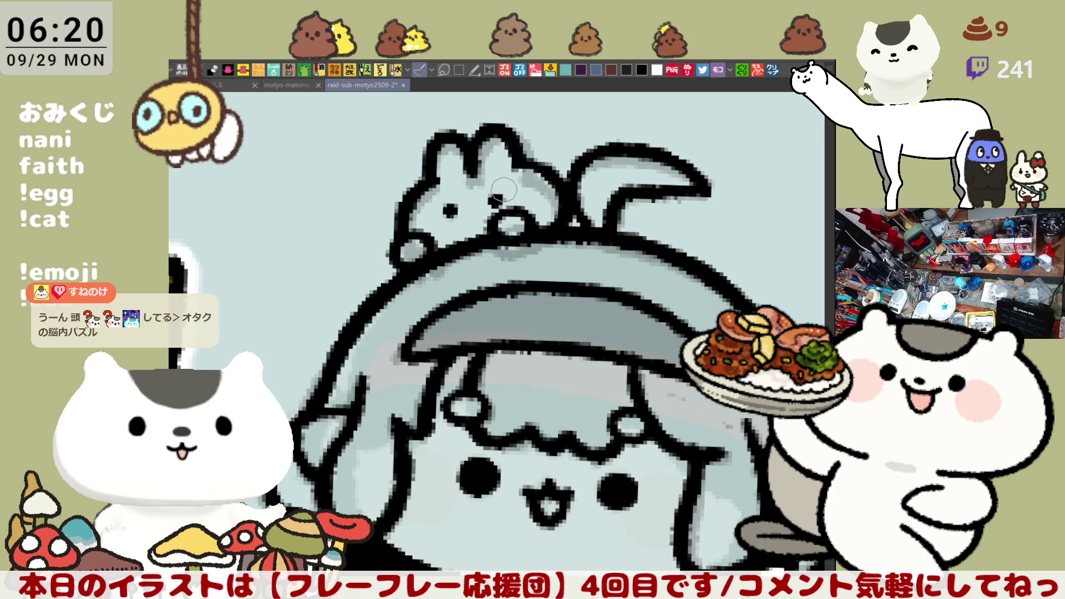
pyautogui.moveTo(438, 222); pyautogui.dragTo(472, 219)
pyautogui.hotkey('ctrl', 'z')
pyautogui.moveTo(473, 206); pyautogui.dragTo(508, 236)
pyautogui.moveTo(599, 161)
pyautogui.mouseDown()
pyautogui.moveTo(608, 150)
pyautogui.moveTo(621, 156)
pyautogui.mouseUp()
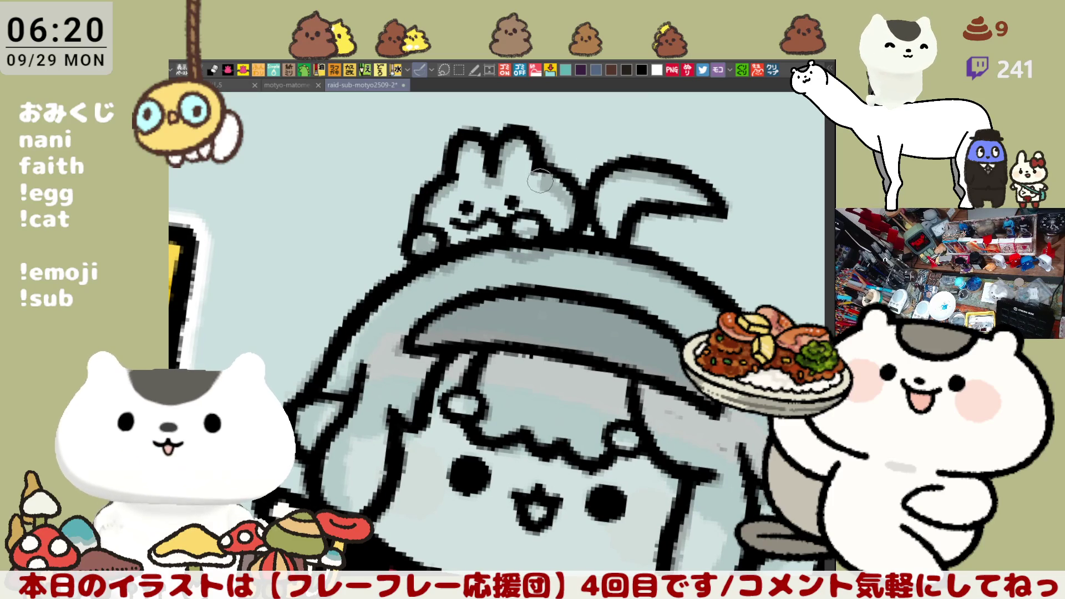
pyautogui.scroll(-6, 655, 273)
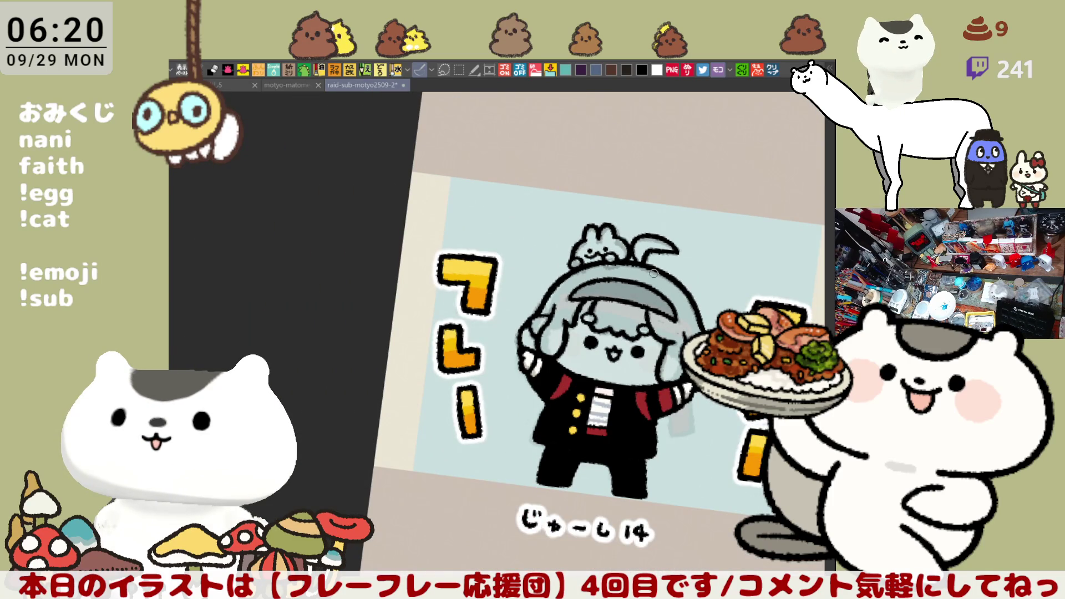
pyautogui.scroll(6, 655, 273)
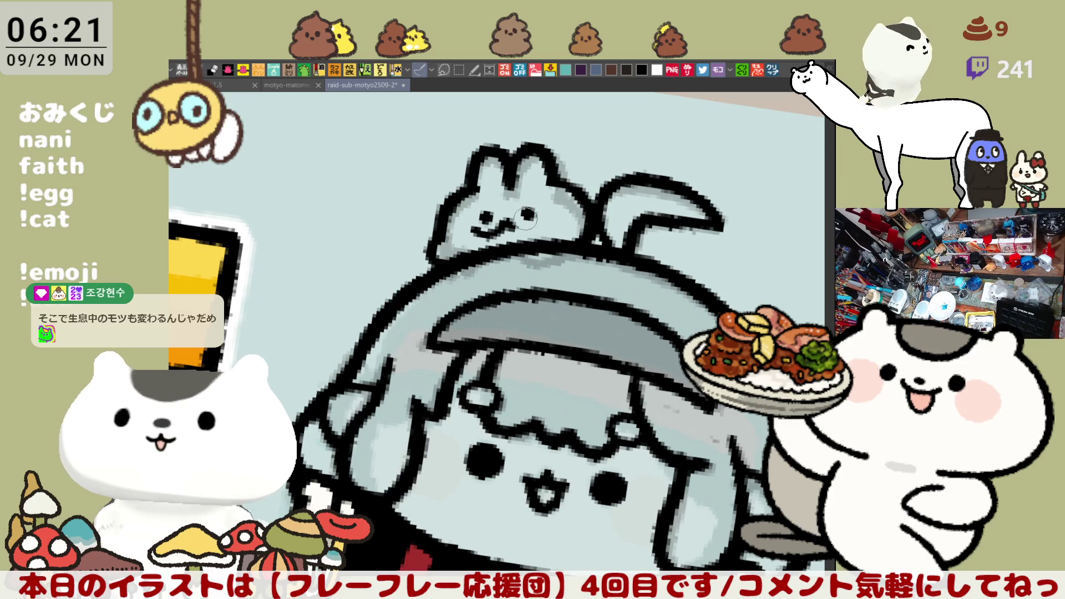
# - Extend the bunny's mouth line and redraw its lower outline with a paw
pyautogui.moveTo(525, 222); pyautogui.dragTo(547, 222)
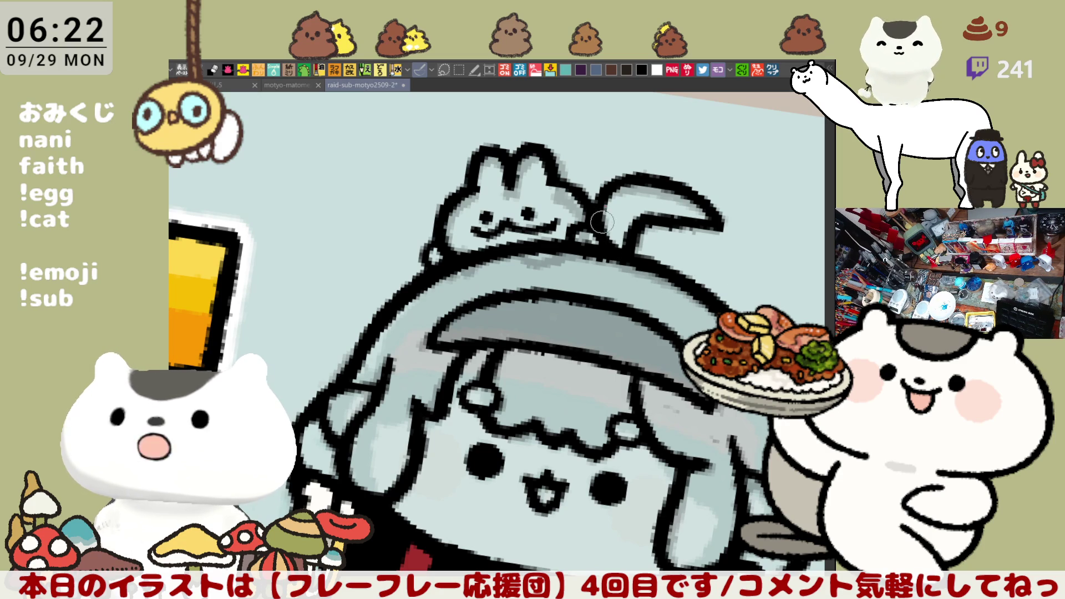
pyautogui.press('-')
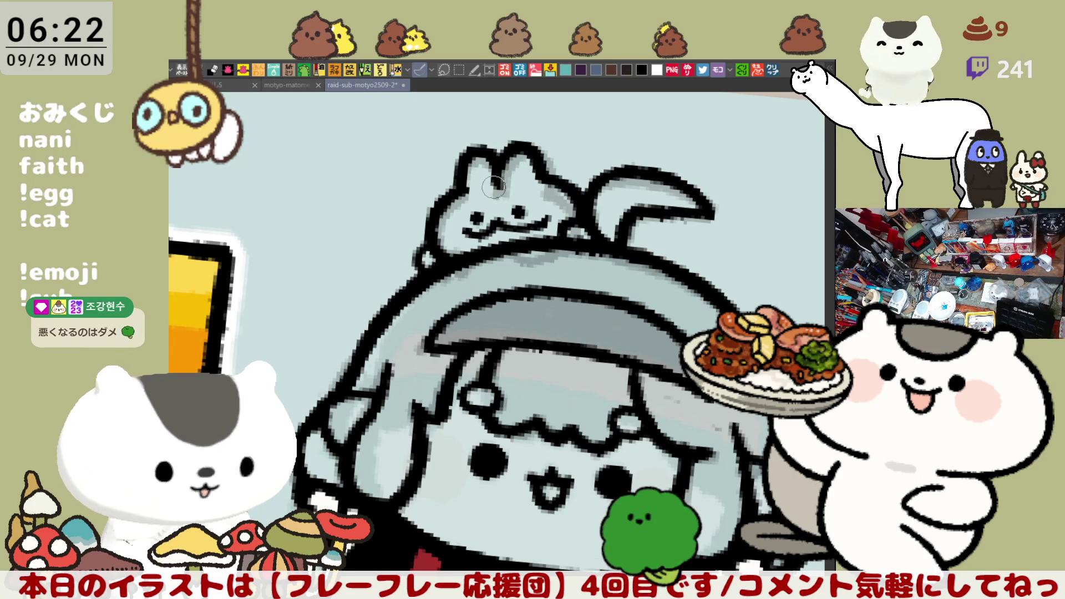
pyautogui.press('-')
pyautogui.press('-')
pyautogui.press('-')
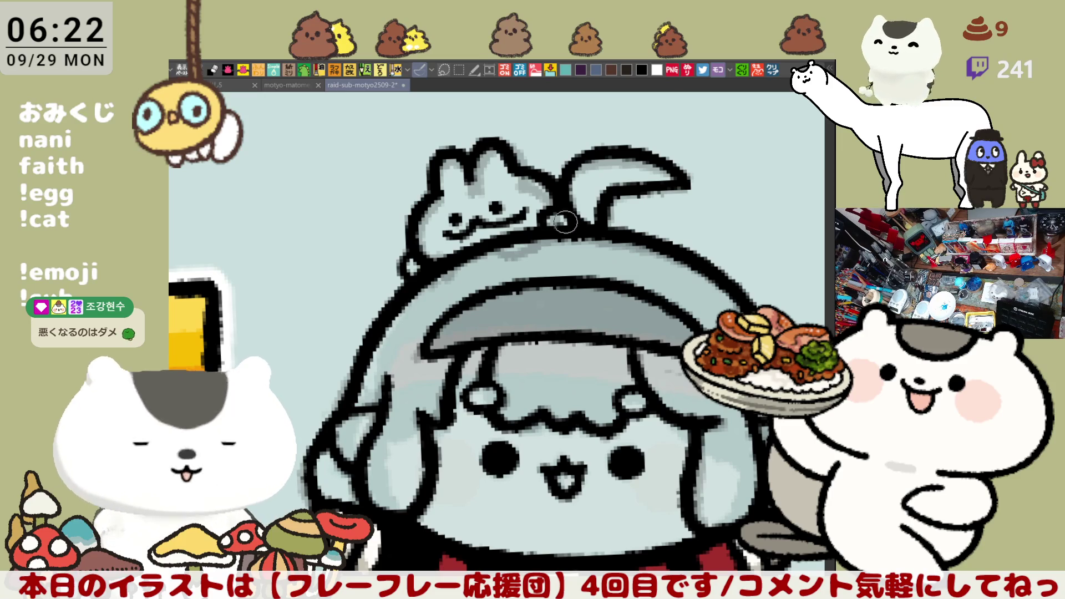
pyautogui.press('^')
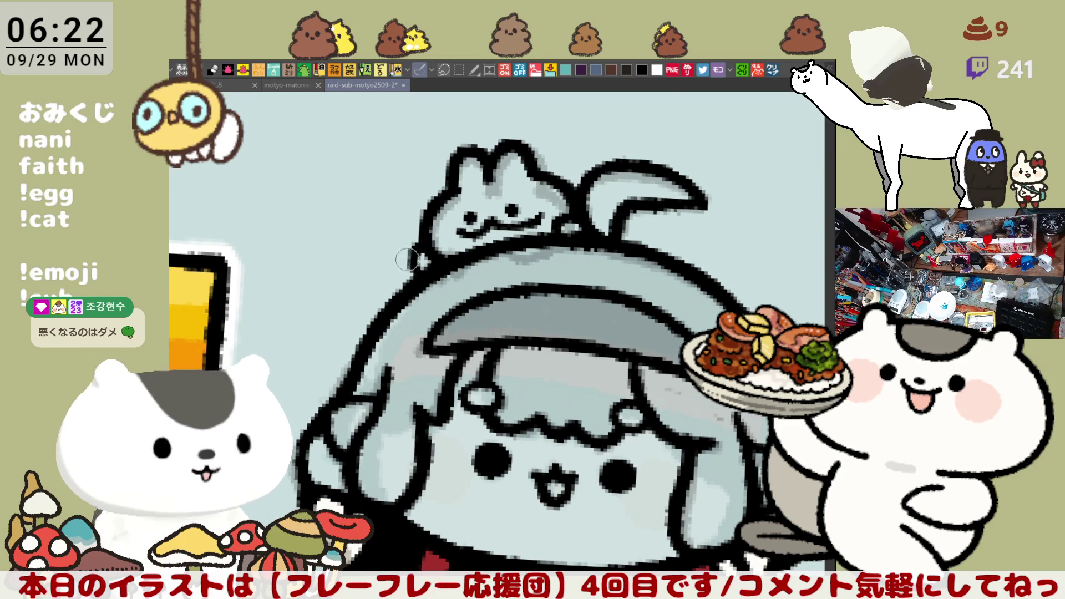
pyautogui.moveTo(408, 259); pyautogui.dragTo(424, 269)
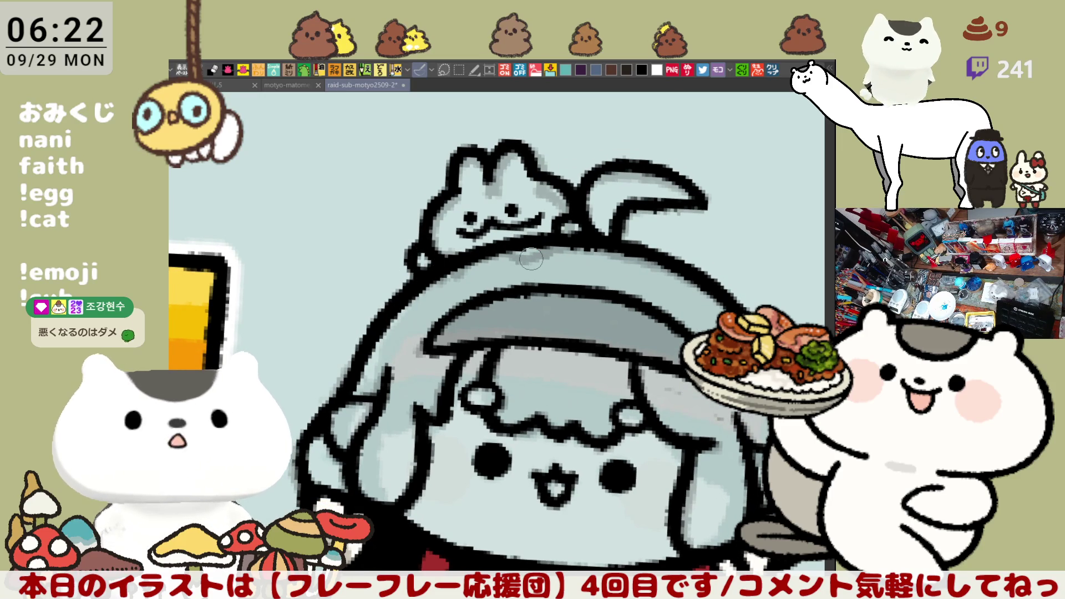
# - Zoom out to the whole character and draw a grey curling stroke below the raised sleeve
pyautogui.scroll(-5, 531, 259)
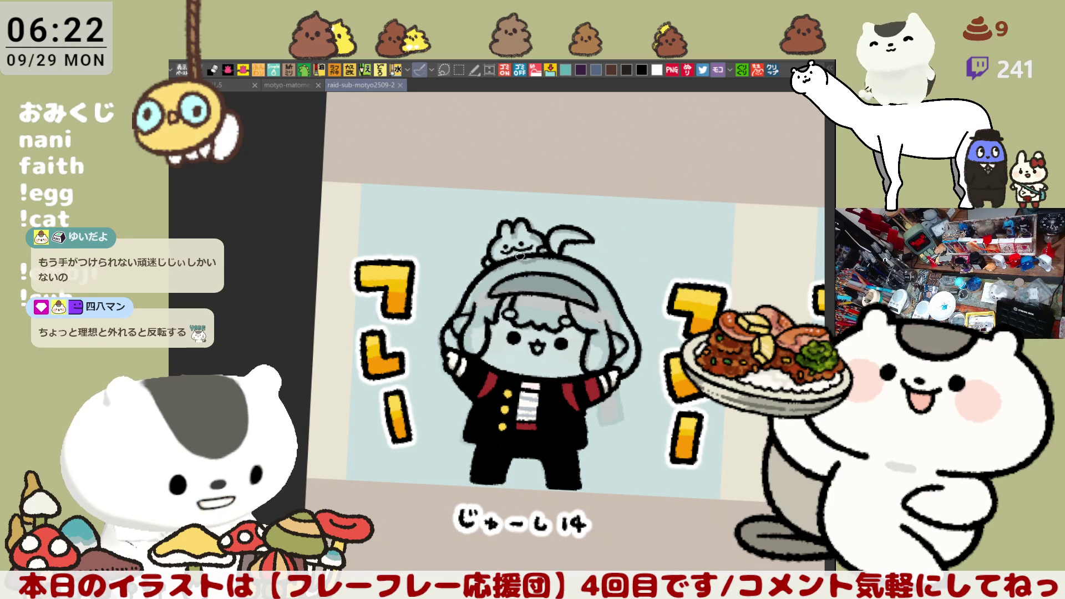
pyautogui.scroll(3, 520, 256)
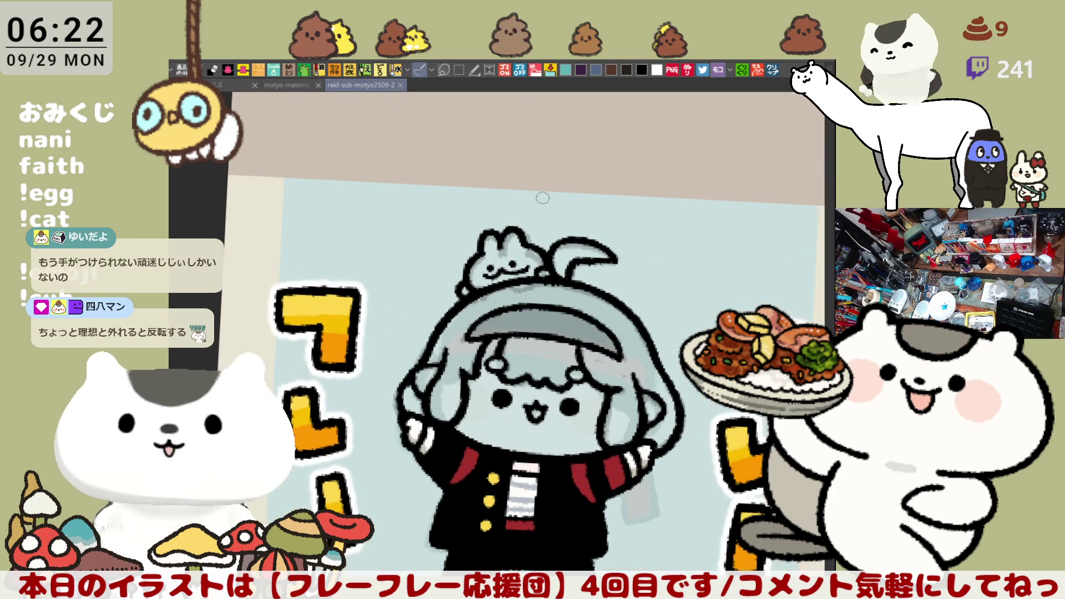
pyautogui.moveTo(627, 553)
pyautogui.mouseDown()
pyautogui.moveTo(559, 411)
pyautogui.moveTo(611, 469)
pyautogui.mouseUp()
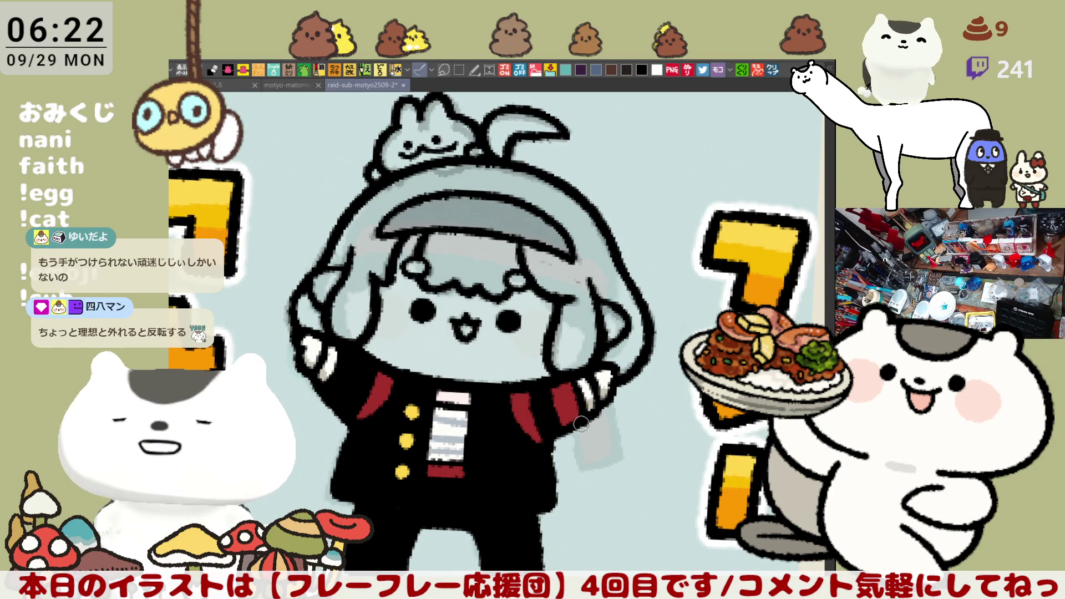
pyautogui.moveTo(581, 425)
pyautogui.mouseDown()
pyautogui.moveTo(616, 460)
pyautogui.moveTo(625, 442)
pyautogui.mouseUp()
# - Redraw the grey stroke beside the right sleeve several times, then undo it
pyautogui.hotkey('ctrl', 'z')
pyautogui.hotkey('ctrl', 'z')
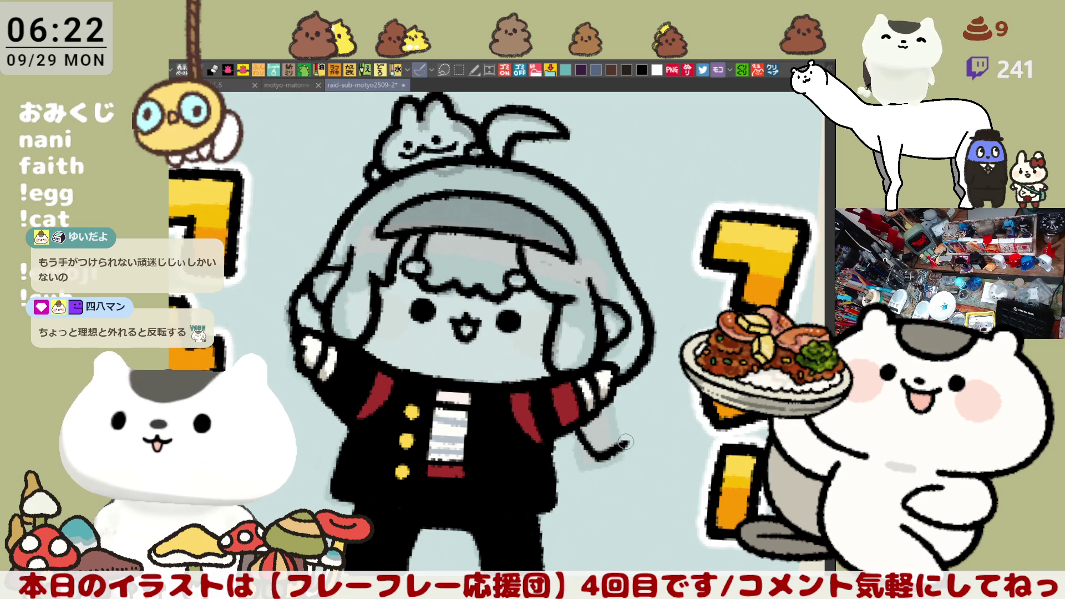
pyautogui.hotkey('ctrl', 'z')
pyautogui.moveTo(574, 418); pyautogui.dragTo(624, 444)
pyautogui.hotkey('ctrl', 'z')
pyautogui.moveTo(574, 419)
pyautogui.mouseDown()
pyautogui.moveTo(623, 438)
pyautogui.moveTo(611, 449)
pyautogui.moveTo(624, 441)
pyautogui.mouseUp()
pyautogui.hotkey('ctrl', 'z')
pyautogui.hotkey('ctrl', 'z')
pyautogui.moveTo(636, 374)
pyautogui.mouseDown()
pyautogui.moveTo(626, 348)
pyautogui.moveTo(669, 389)
pyautogui.moveTo(645, 376)
pyautogui.mouseUp()
pyautogui.hotkey('ctrl', 'z')
pyautogui.hotkey('ctrl', 'z')
pyautogui.hotkey('ctrl', 'z')
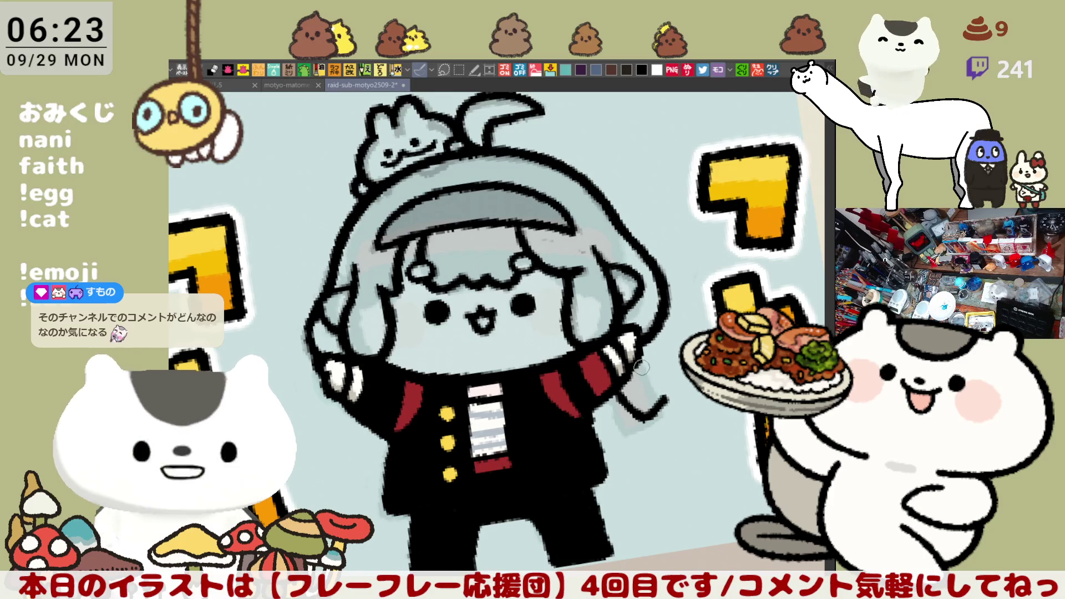
pyautogui.moveTo(634, 363)
pyautogui.mouseDown()
pyautogui.moveTo(668, 388)
pyautogui.moveTo(653, 382)
pyautogui.mouseUp()
pyautogui.hotkey('ctrl', 'z')
pyautogui.hotkey('ctrl', 'z')
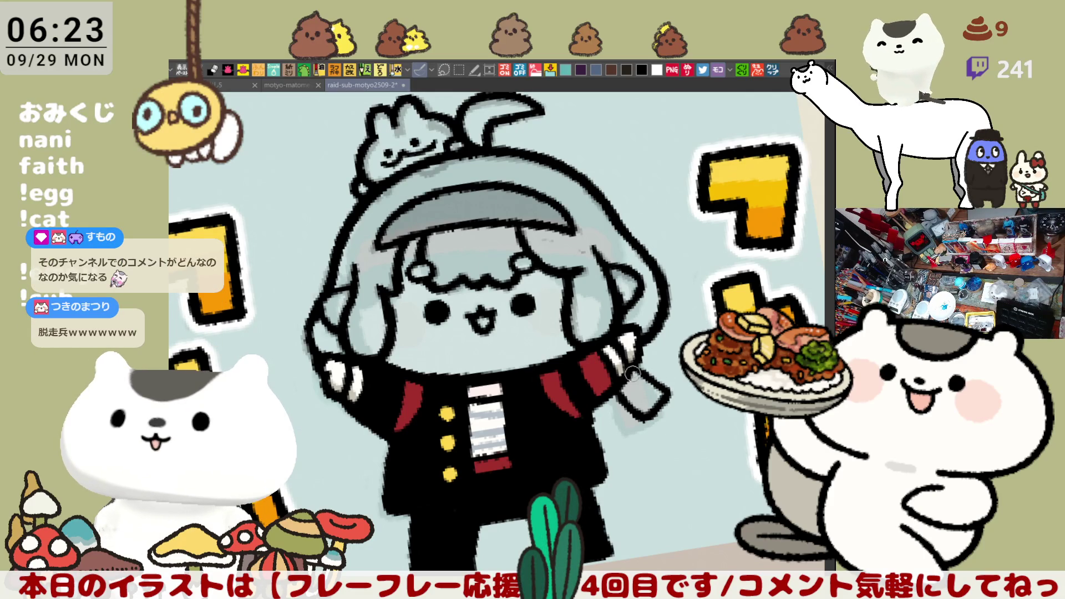
# - Rotate the canvas and lasso-fill the character's hair and face with beige
pyautogui.moveTo(672, 319); pyautogui.dragTo(630, 434)
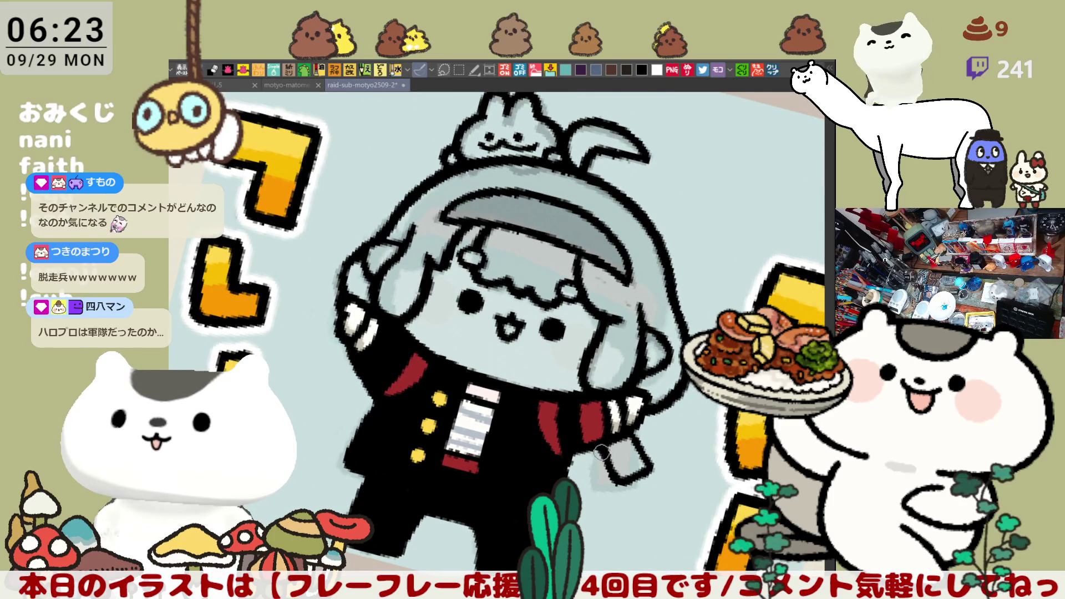
pyautogui.moveTo(604, 444); pyautogui.dragTo(649, 336)
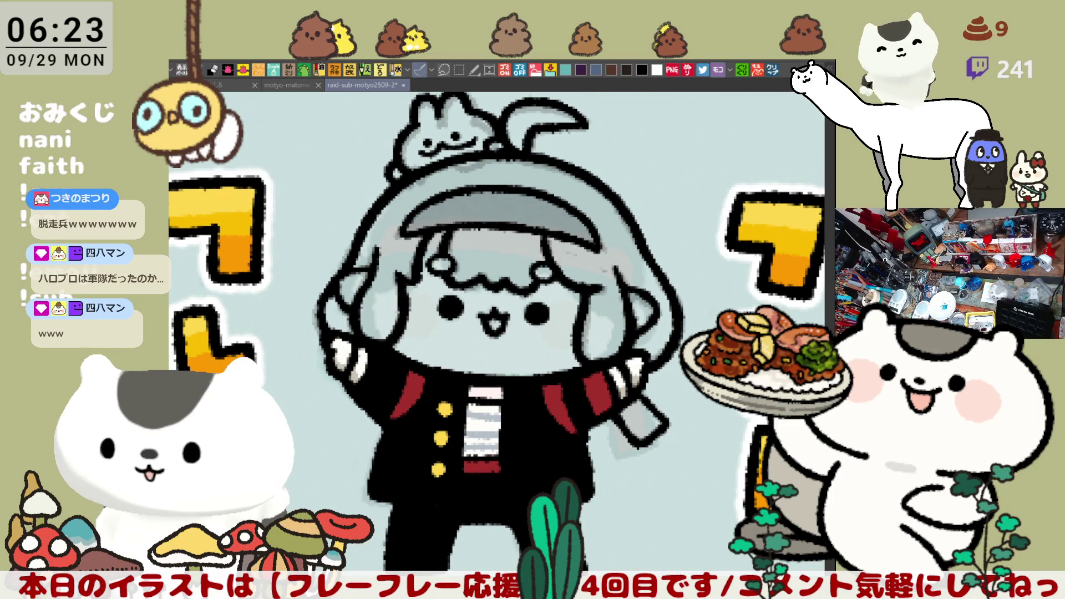
pyautogui.moveTo(670, 402); pyautogui.dragTo(653, 419)
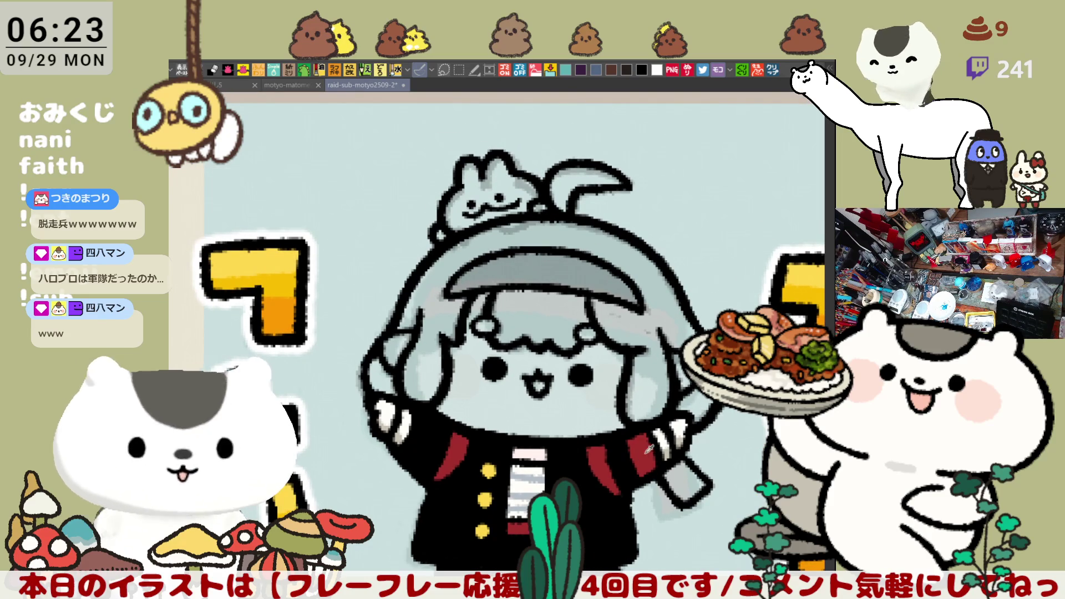
pyautogui.moveTo(693, 476); pyautogui.dragTo(687, 469)
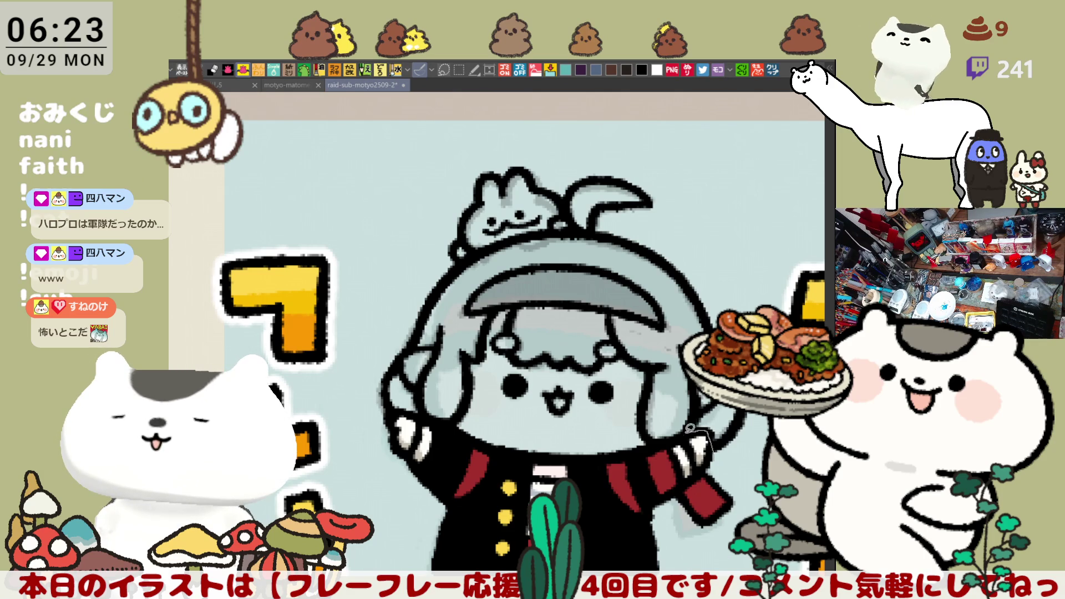
pyautogui.moveTo(670, 438); pyautogui.dragTo(642, 446)
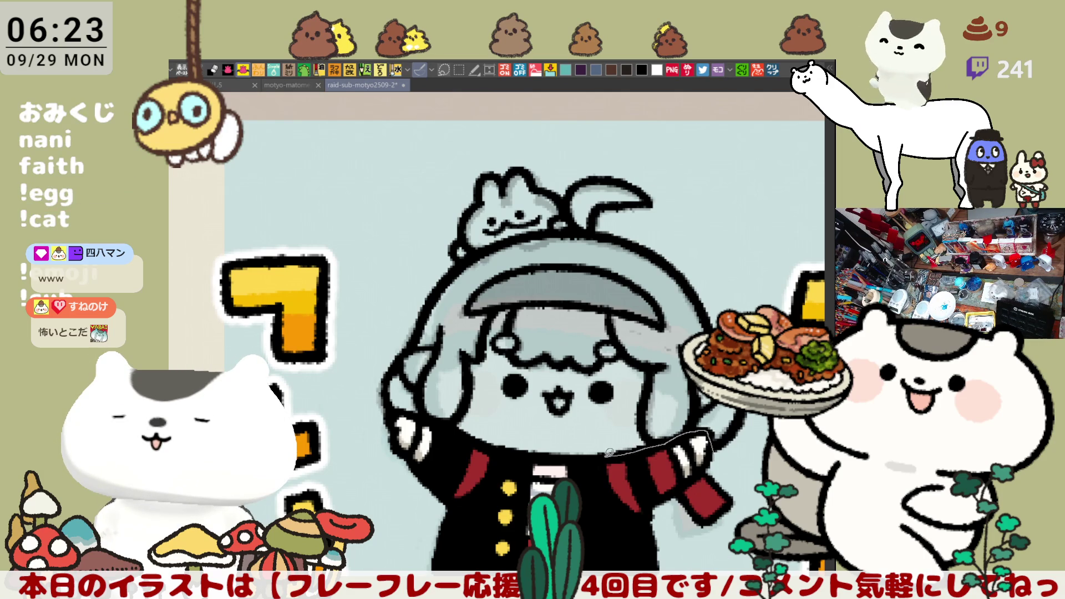
pyautogui.moveTo(541, 458); pyautogui.dragTo(506, 456)
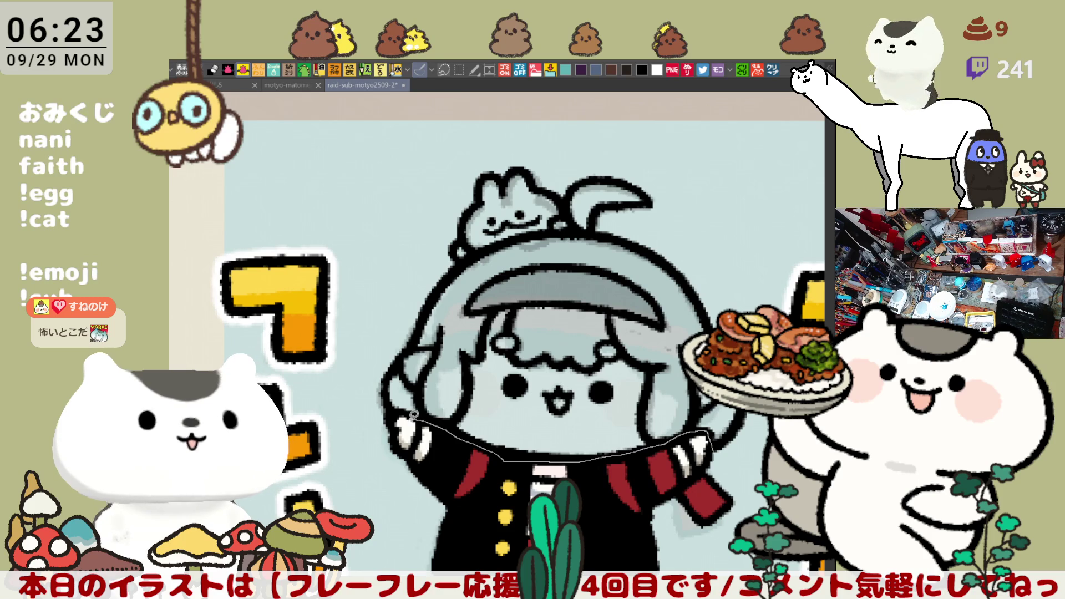
pyautogui.moveTo(395, 411)
pyautogui.mouseDown()
pyautogui.moveTo(364, 356)
pyautogui.moveTo(441, 154)
pyautogui.moveTo(678, 132)
pyautogui.mouseUp()
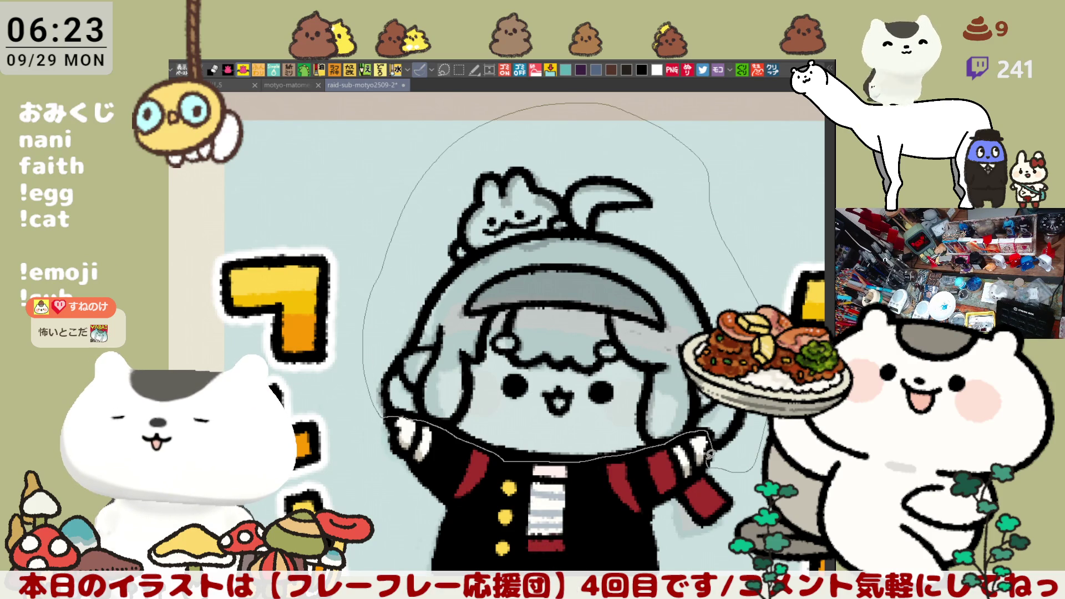
pyautogui.moveTo(710, 453); pyautogui.dragTo(710, 456)
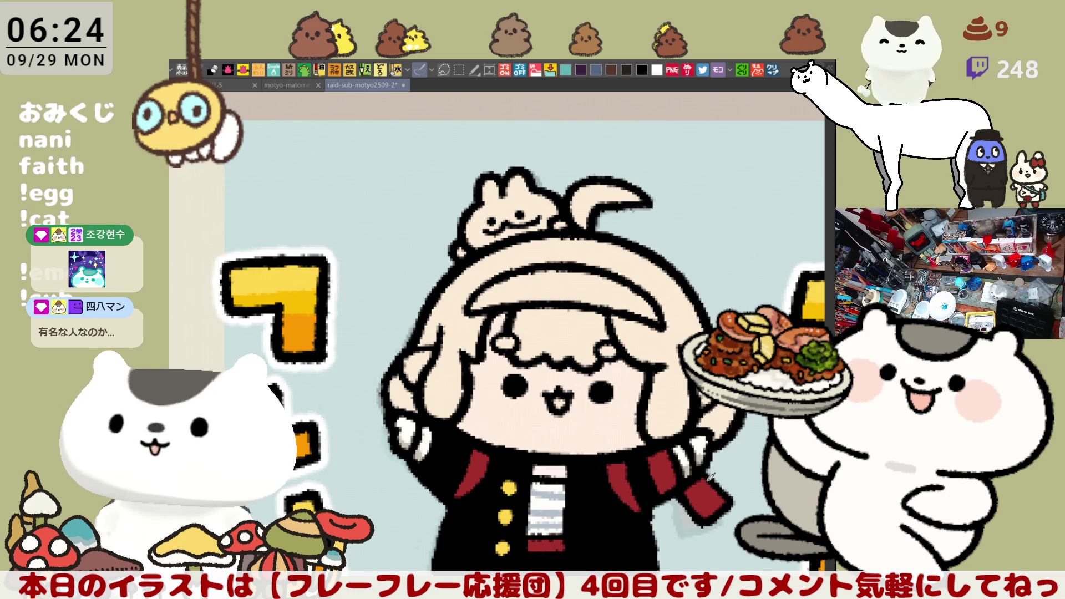
# - Fill the headband dark red and airbrush pink blush onto the cheeks
pyautogui.click(543, 275)
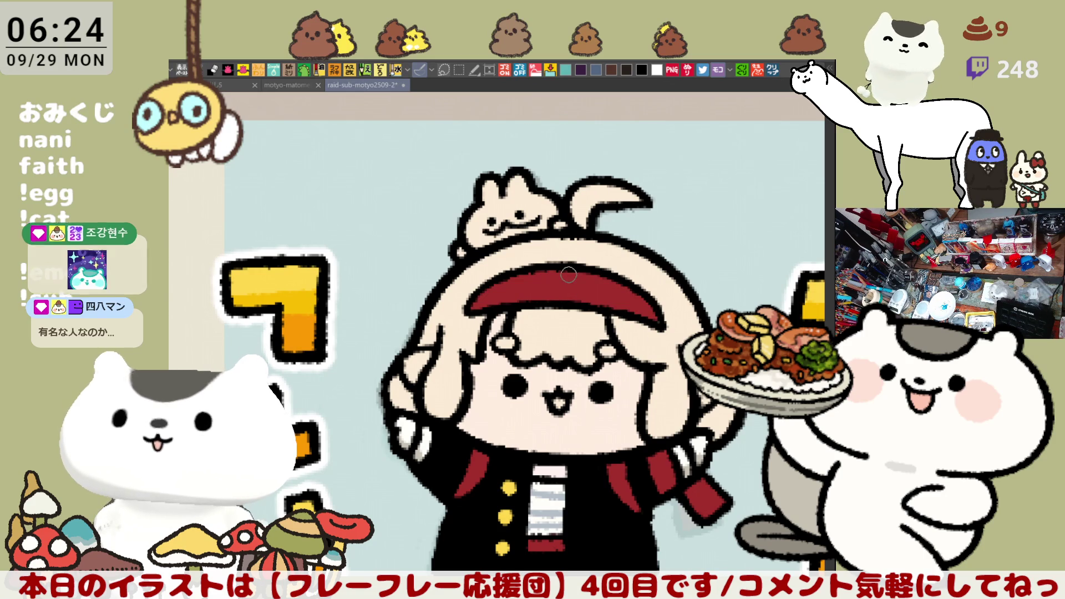
pyautogui.click(479, 392)
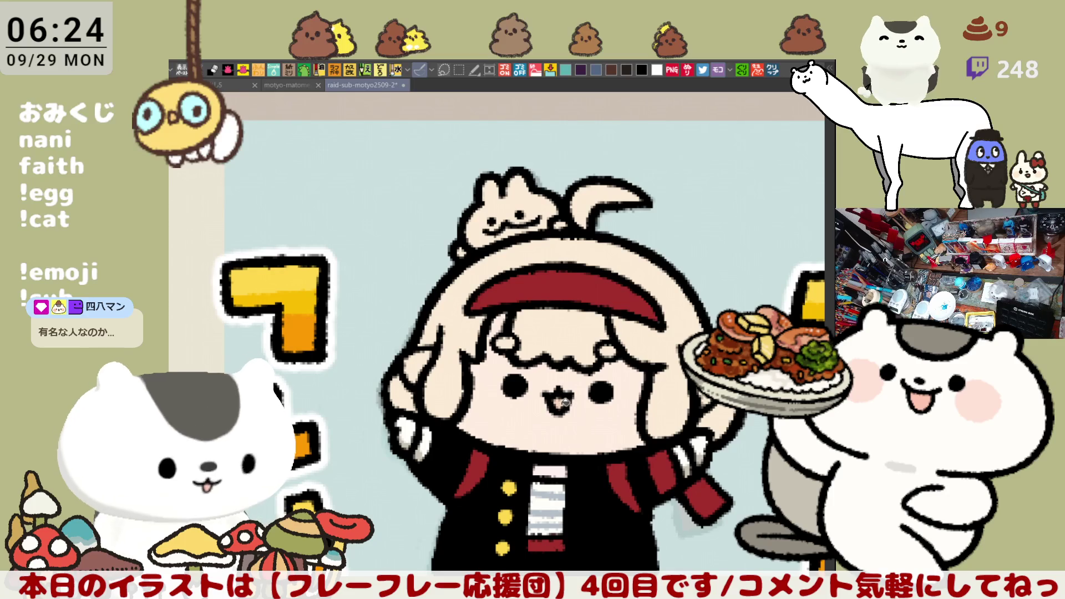
pyautogui.moveTo(491, 384)
pyautogui.mouseDown()
pyautogui.moveTo(480, 383)
pyautogui.moveTo(493, 409)
pyautogui.moveTo(491, 378)
pyautogui.moveTo(469, 389)
pyautogui.moveTo(511, 408)
pyautogui.moveTo(480, 371)
pyautogui.moveTo(466, 397)
pyautogui.moveTo(491, 383)
pyautogui.moveTo(487, 414)
pyautogui.moveTo(494, 408)
pyautogui.moveTo(469, 404)
pyautogui.moveTo(482, 388)
pyautogui.mouseUp()
pyautogui.hotkey('ctrl', 'z')
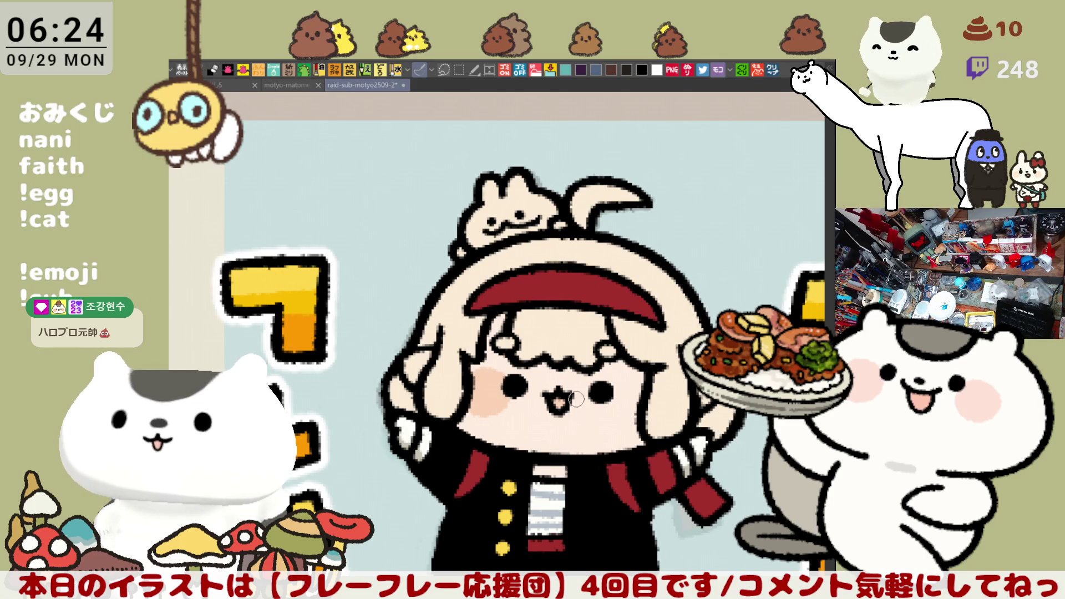
pyautogui.moveTo(616, 396)
pyautogui.mouseDown()
pyautogui.moveTo(638, 416)
pyautogui.moveTo(608, 388)
pyautogui.moveTo(657, 382)
pyautogui.mouseUp()
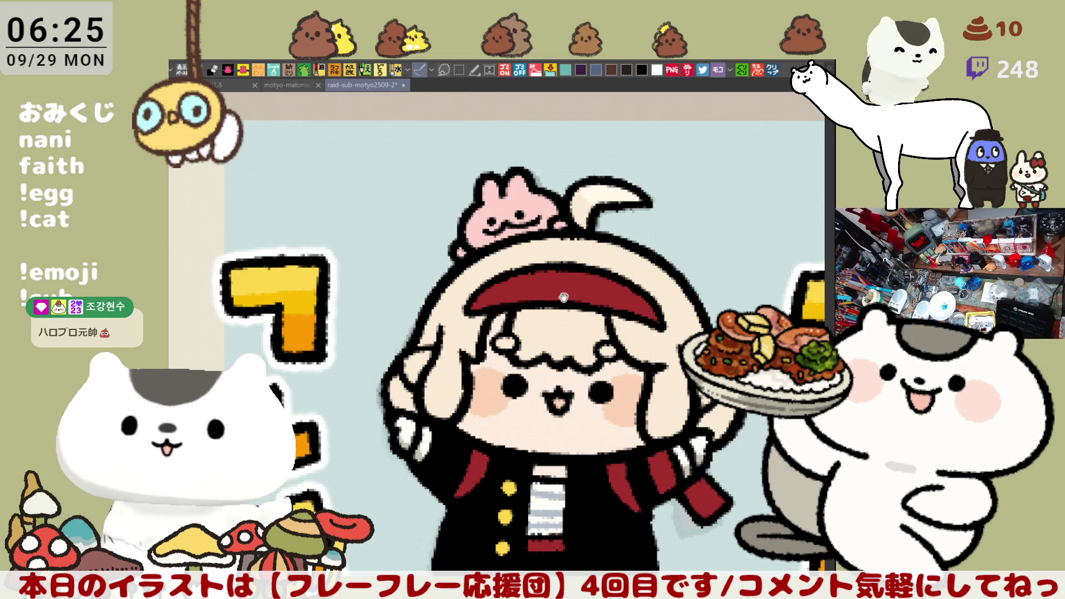
pyautogui.moveTo(563, 298); pyautogui.dragTo(596, 254)
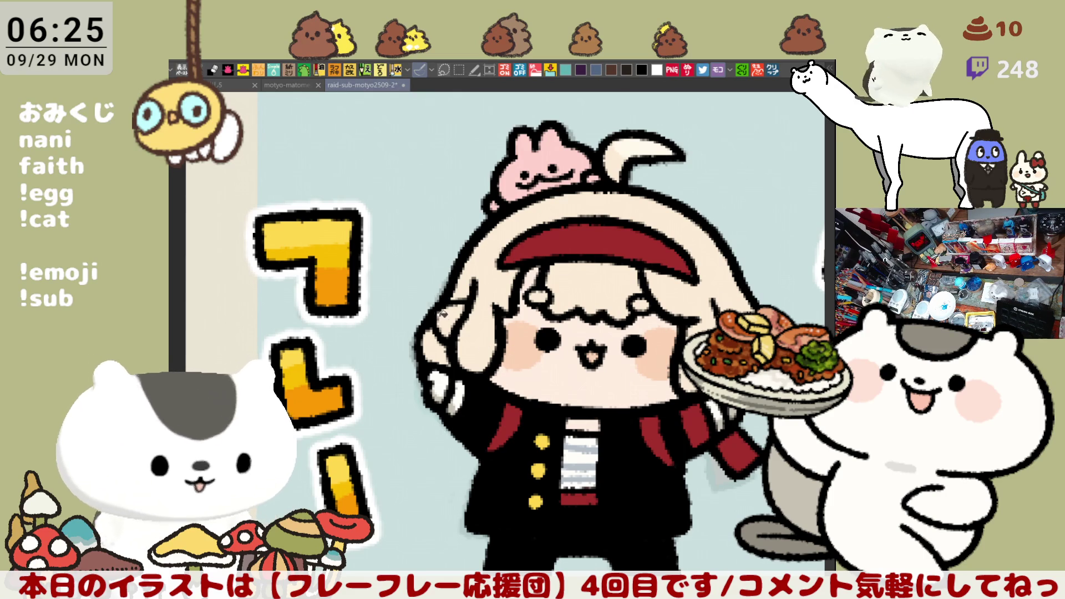
pyautogui.moveTo(734, 417); pyautogui.dragTo(646, 408)
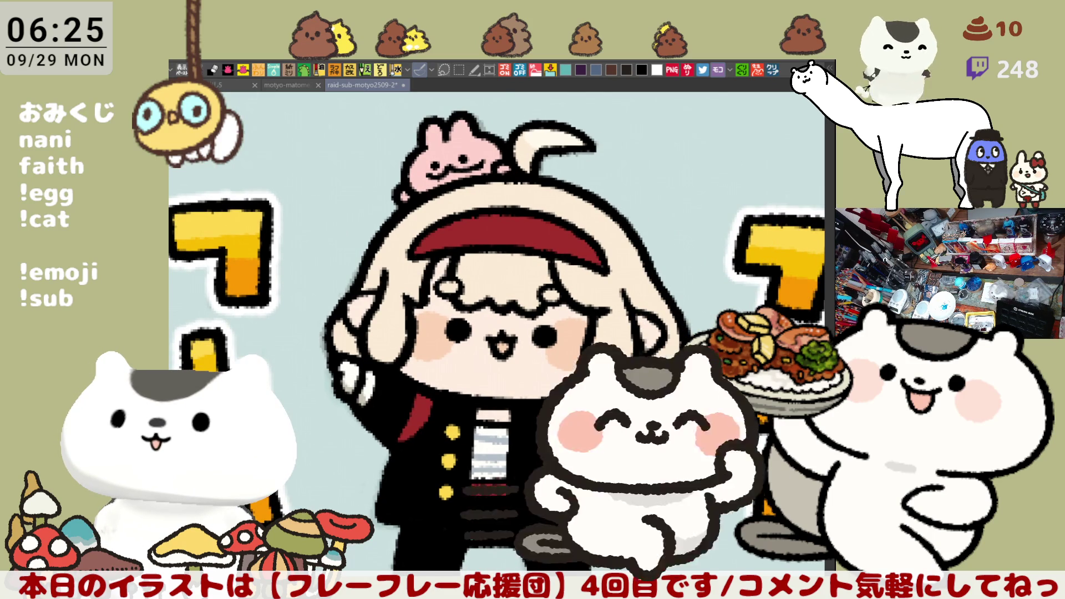
pyautogui.scroll(2, 644, 406)
pyautogui.scroll(1, 640, 407)
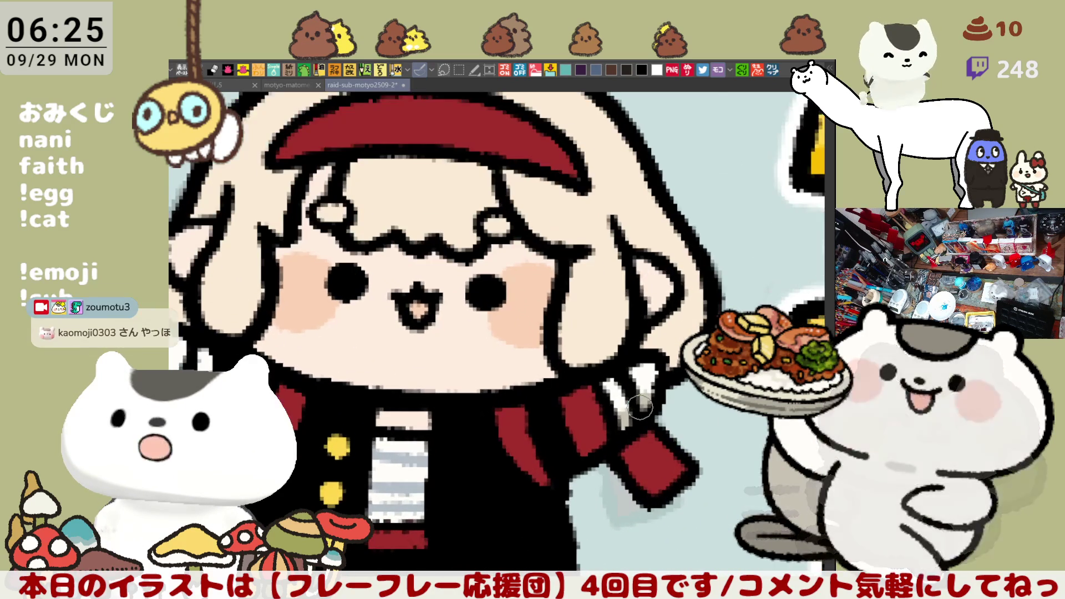
pyautogui.scroll(1, 640, 408)
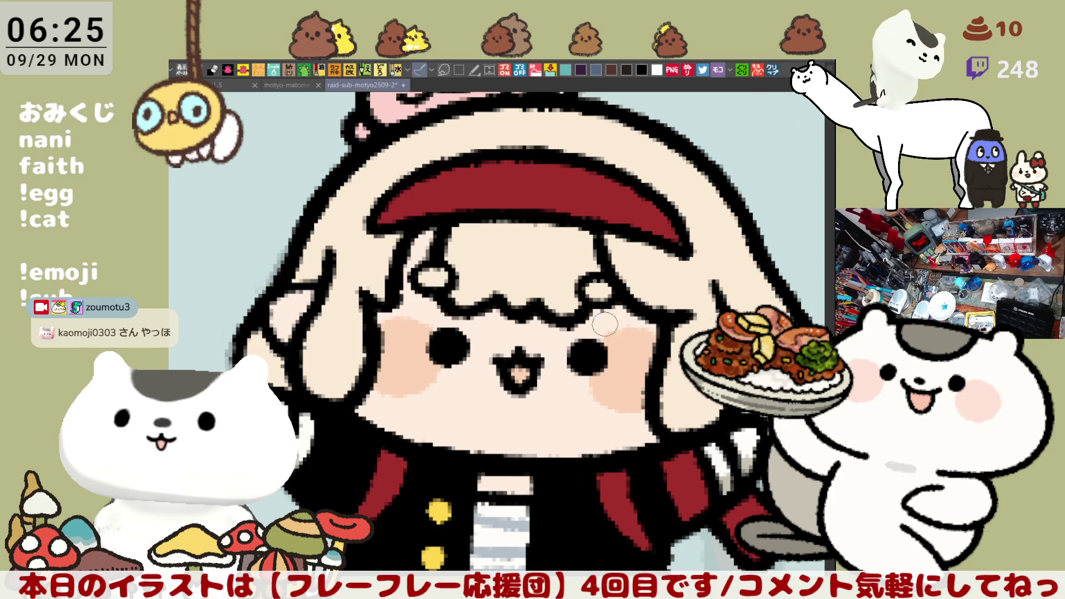
pyautogui.click(488, 249)
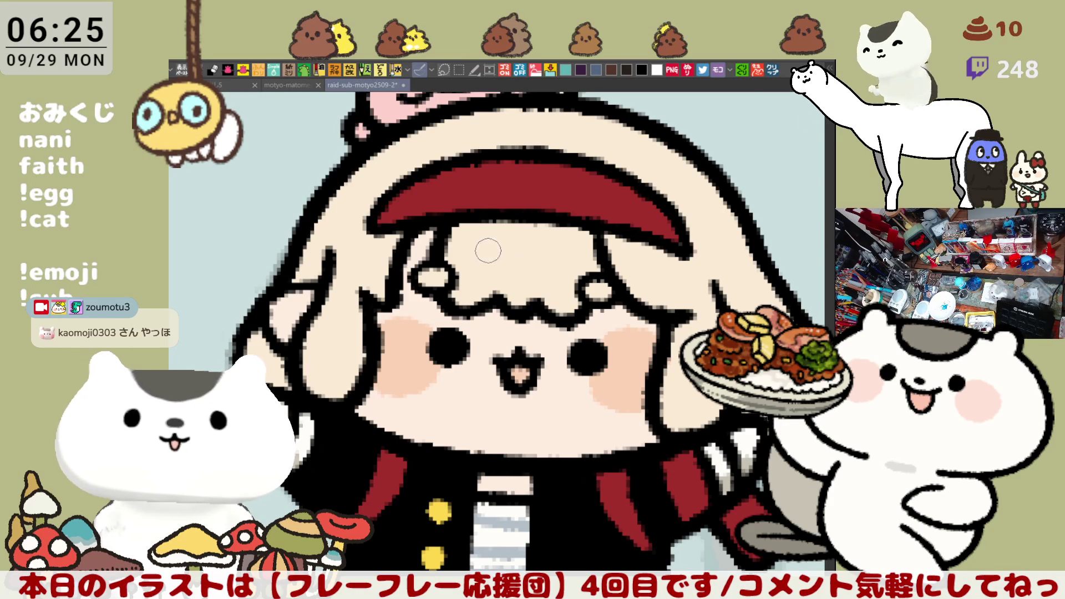
pyautogui.click(520, 254)
pyautogui.click(554, 253)
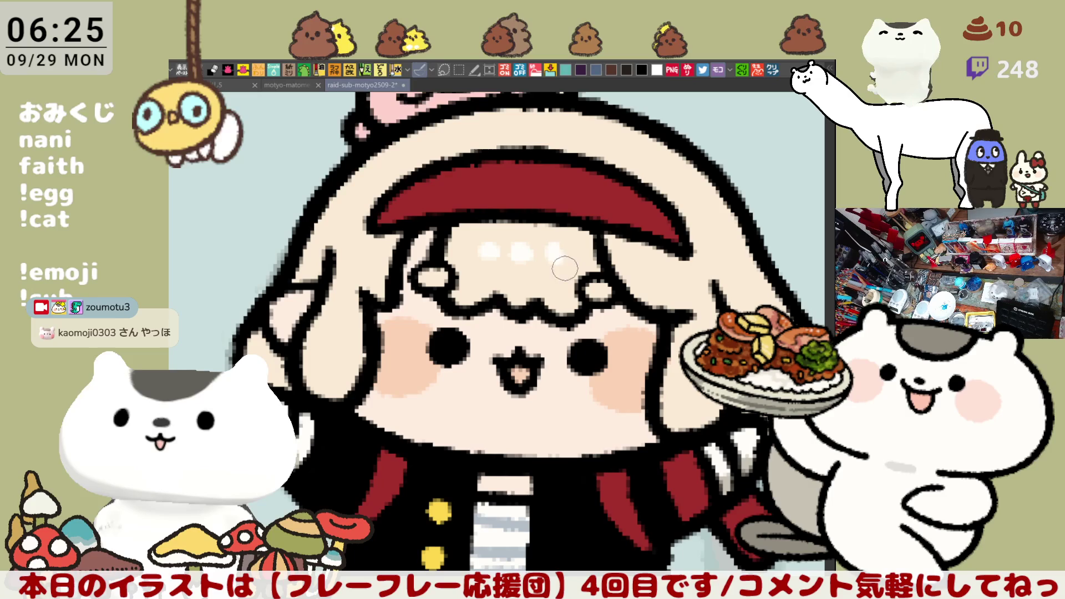
pyautogui.scroll(-4, 659, 229)
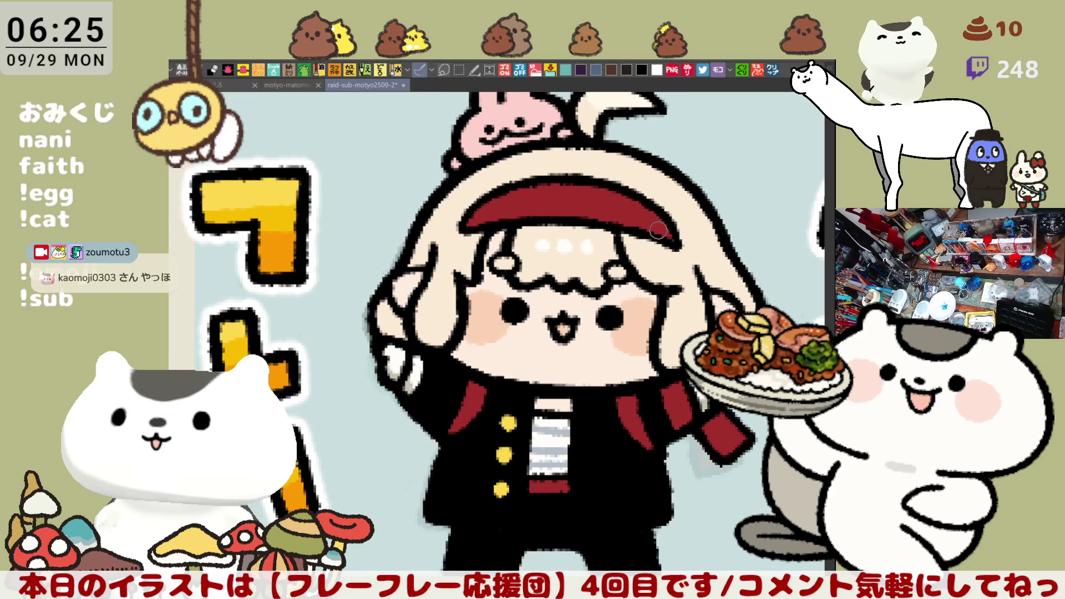
pyautogui.scroll(-1, 658, 230)
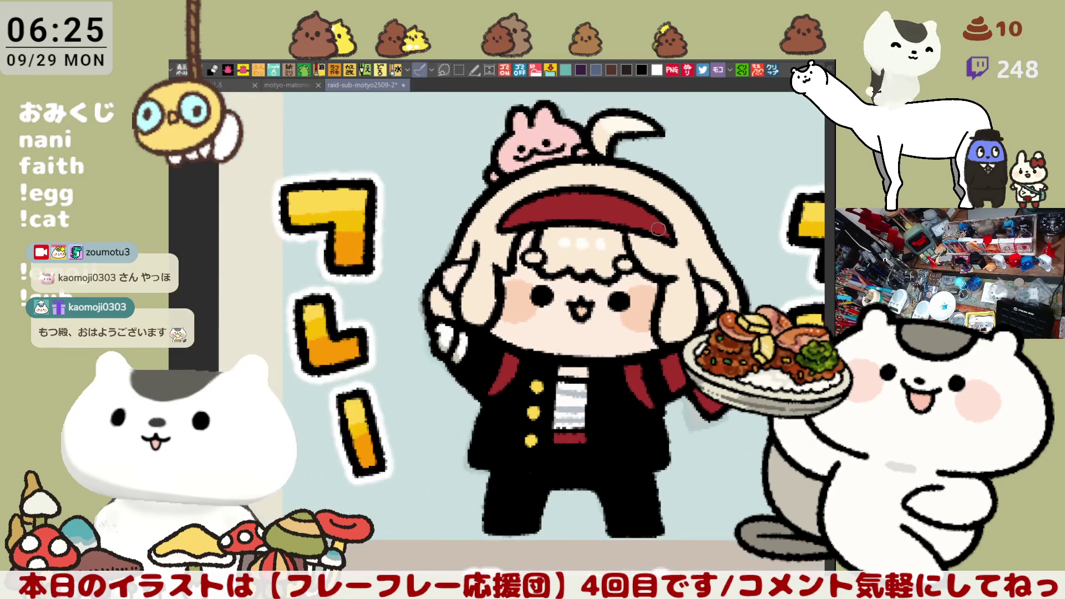
pyautogui.moveTo(584, 319); pyautogui.dragTo(564, 350)
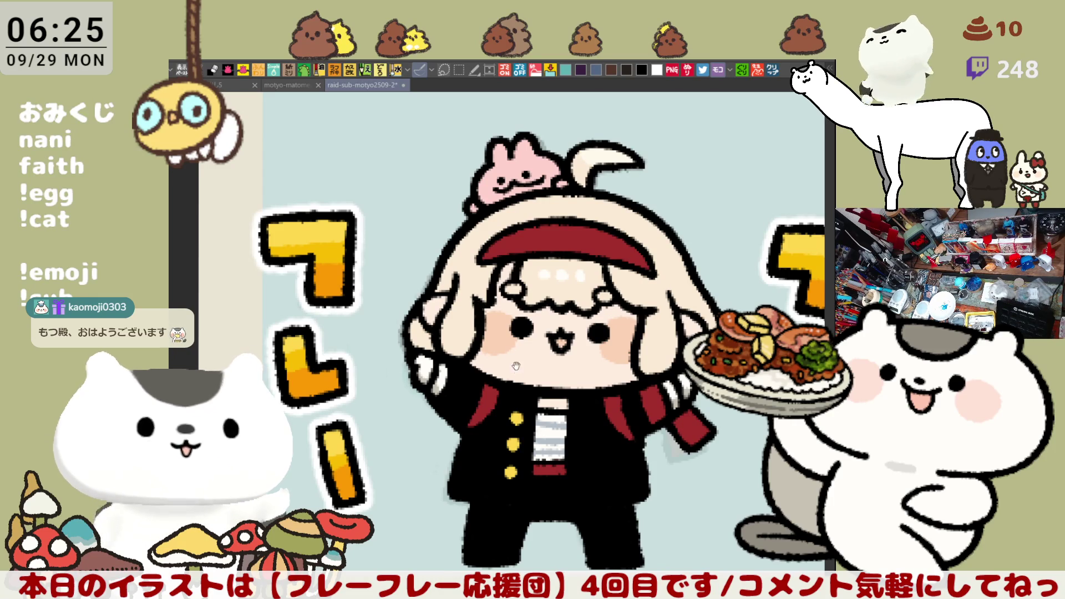
pyautogui.scroll(1, 612, 305)
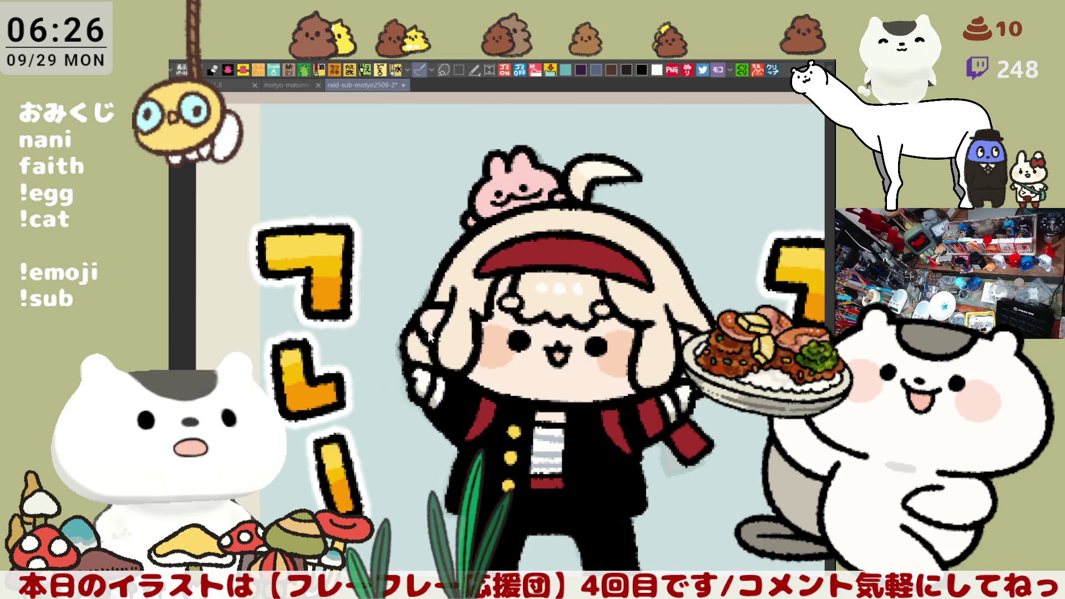
pyautogui.moveTo(717, 217); pyautogui.dragTo(710, 214)
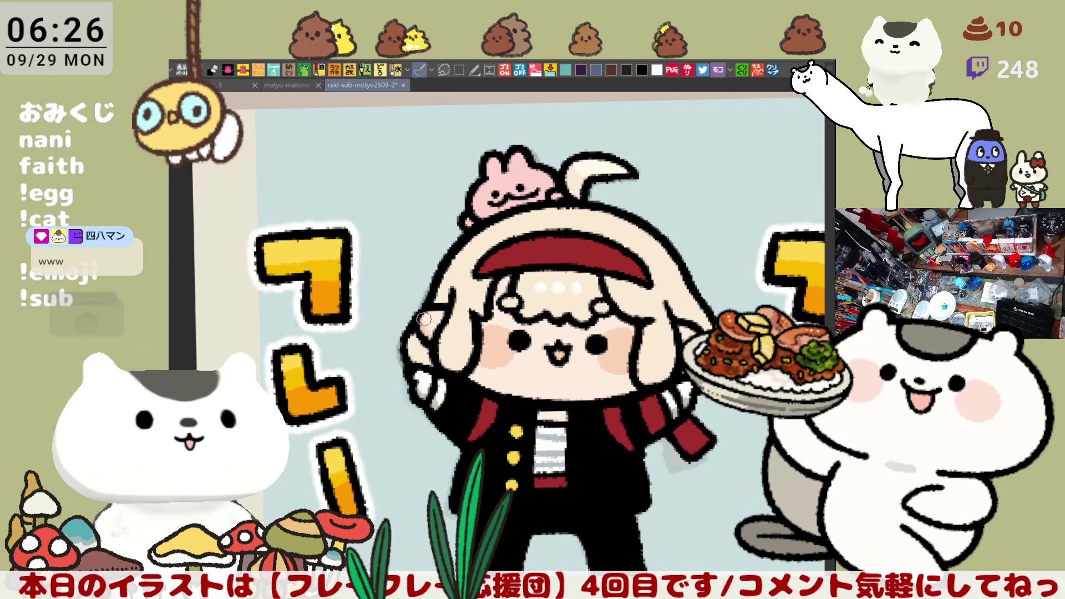
pyautogui.moveTo(686, 271)
pyautogui.mouseDown()
pyautogui.moveTo(590, 254)
pyautogui.moveTo(686, 244)
pyautogui.mouseUp()
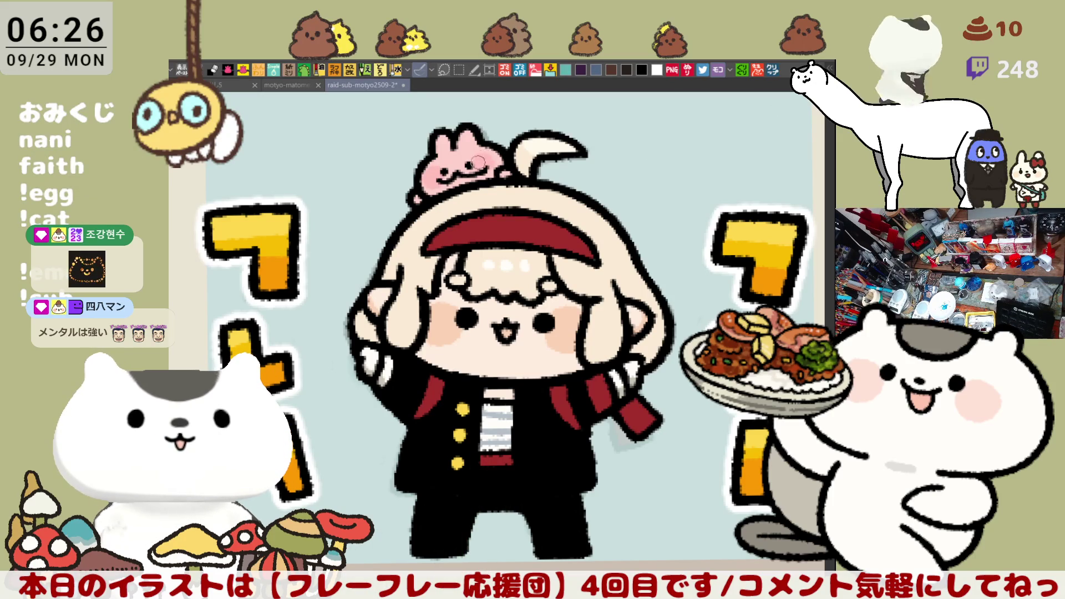
pyautogui.moveTo(532, 152); pyautogui.dragTo(602, 261)
pyautogui.scroll(-10, 602, 261)
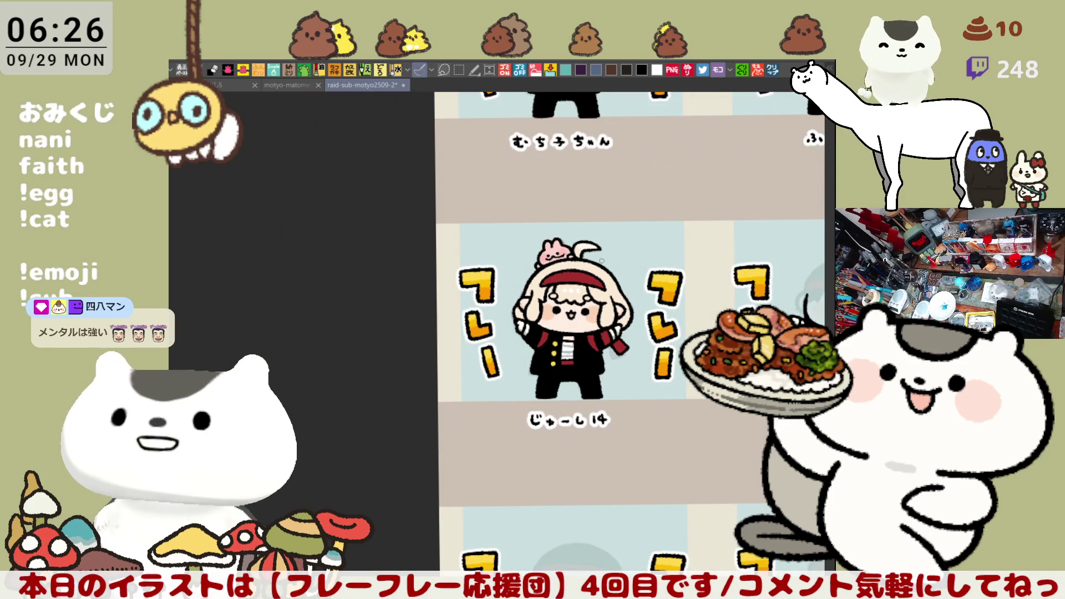
# - Pan across to the みもち panel and zoom in on its faint sketch
pyautogui.moveTo(723, 418); pyautogui.dragTo(476, 427)
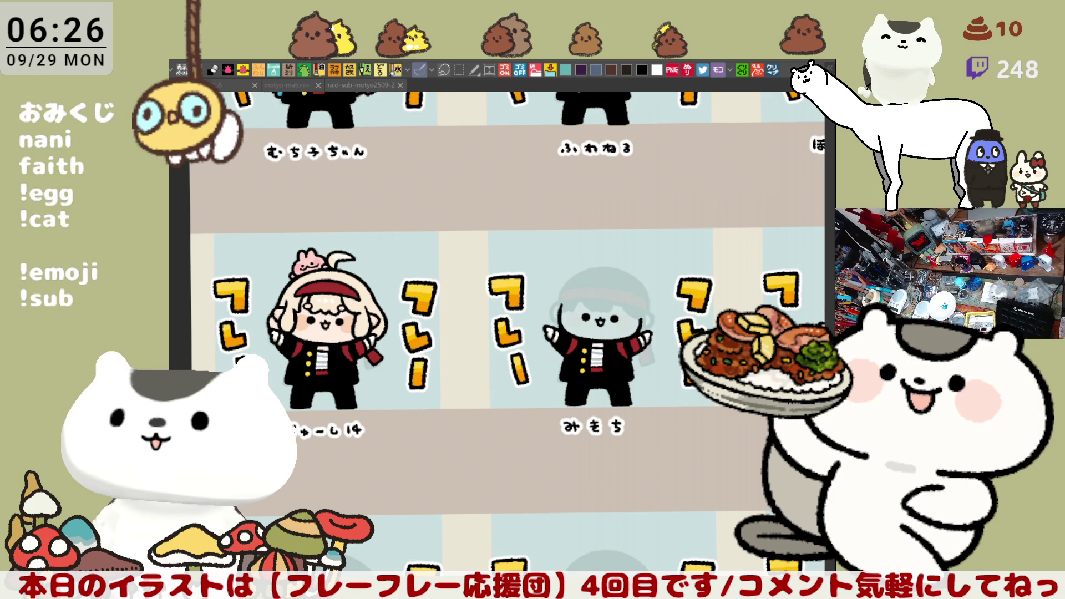
pyautogui.scroll(5, 588, 454)
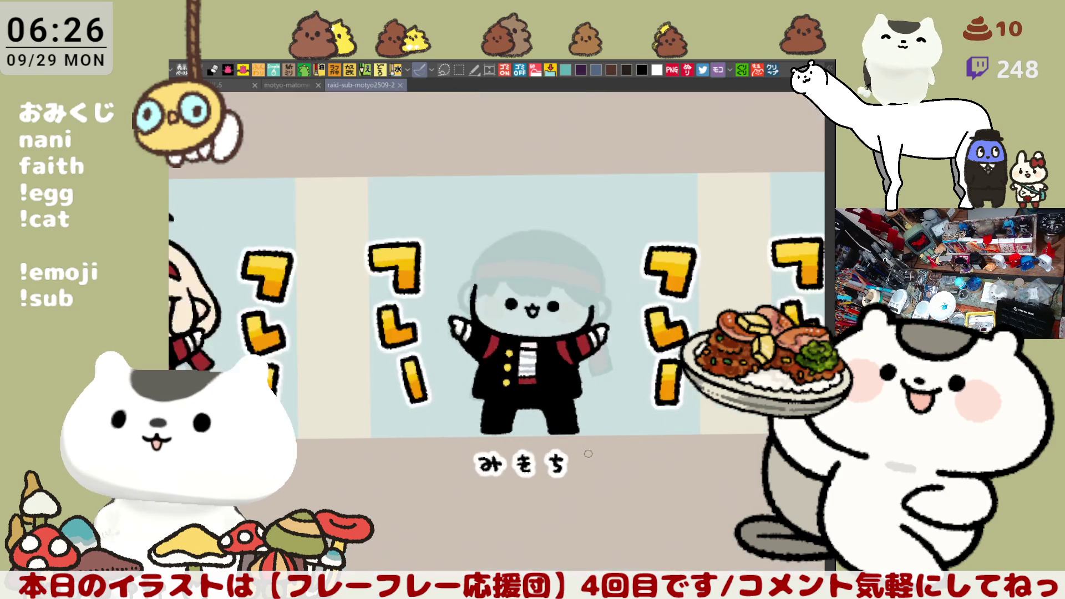
pyautogui.scroll(2, 588, 454)
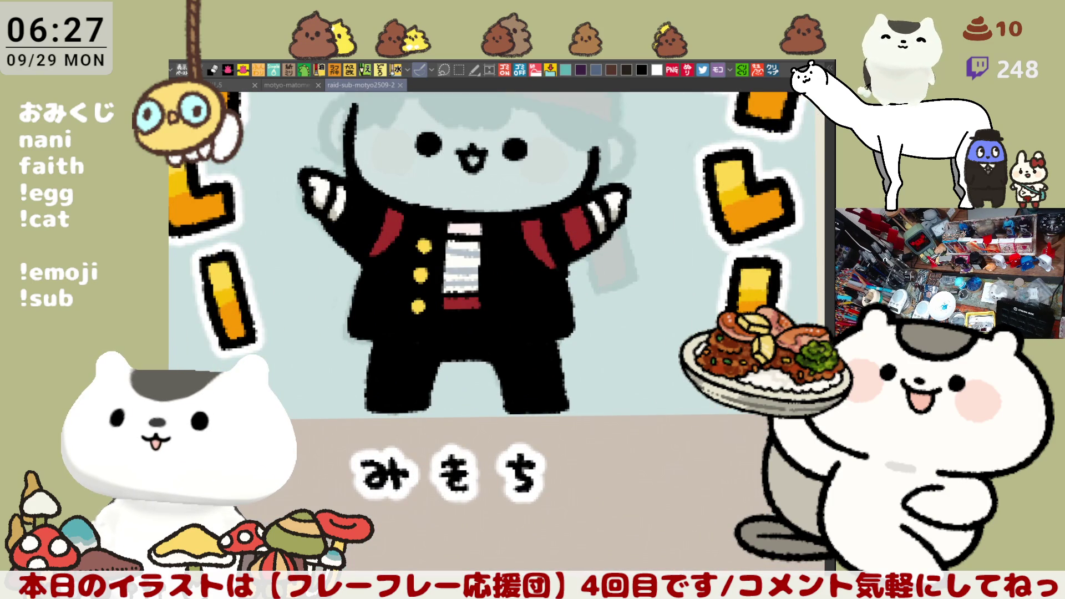
pyautogui.scroll(3, 499, 333)
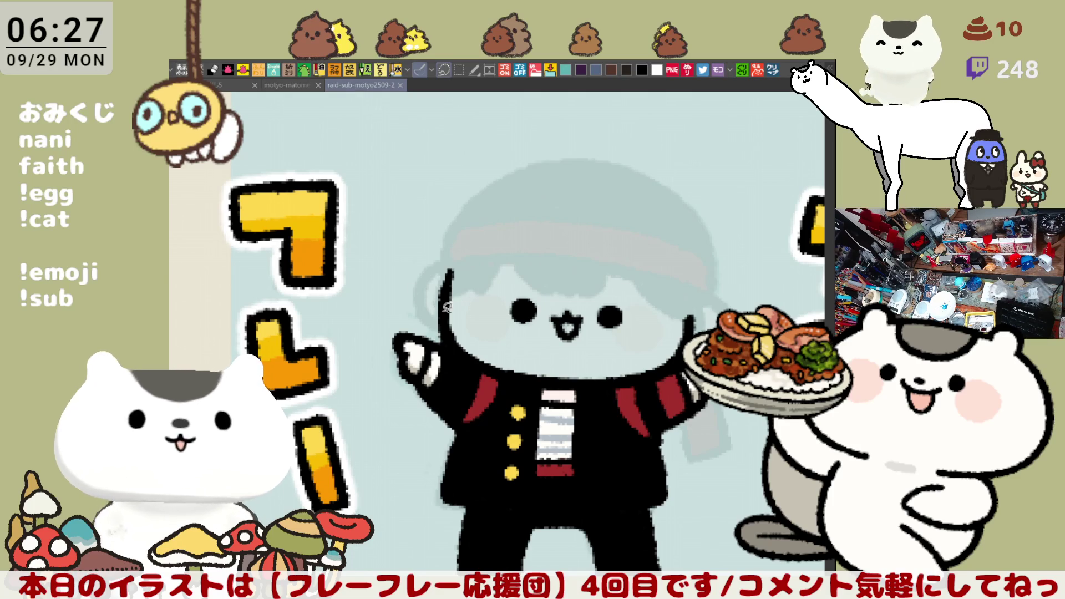
# - Erase two oval areas beside the head and deselect
pyautogui.click(449, 274)
pyautogui.click(686, 315)
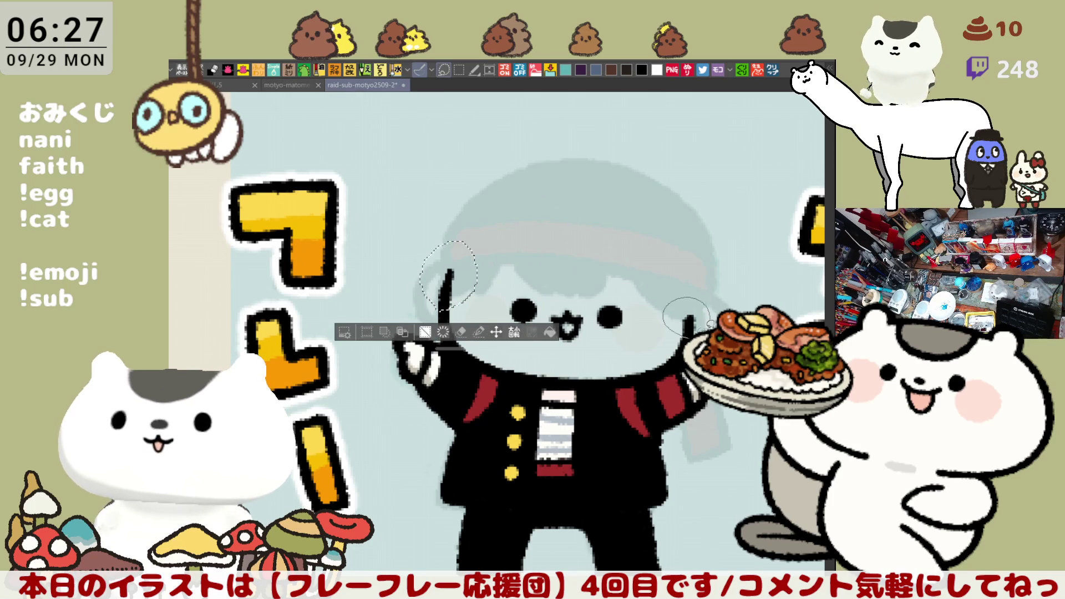
pyautogui.press('Delete')
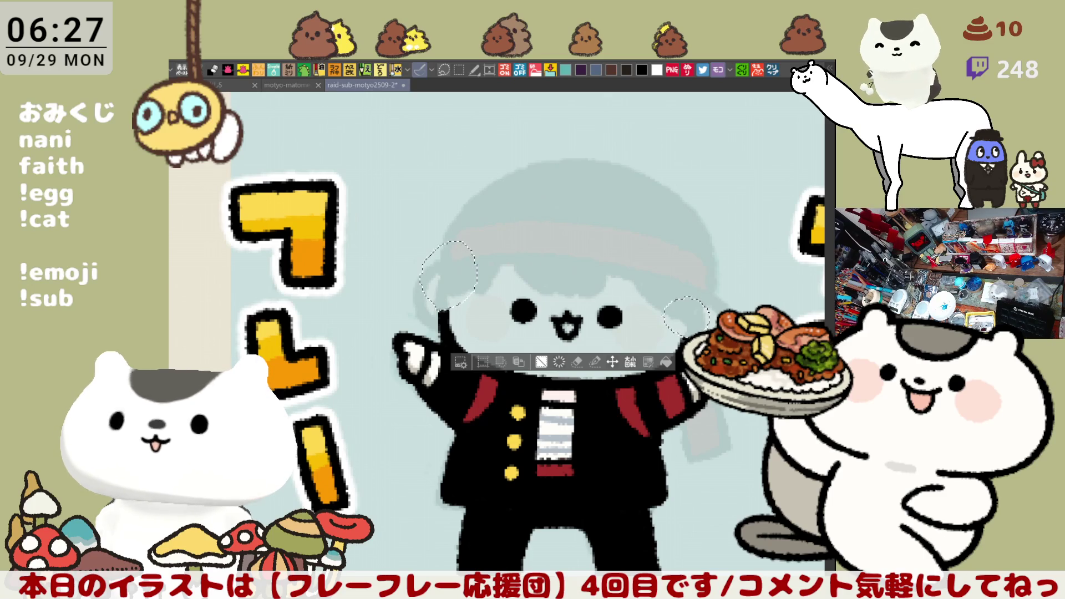
pyautogui.hotkey('ctrl', 'd')
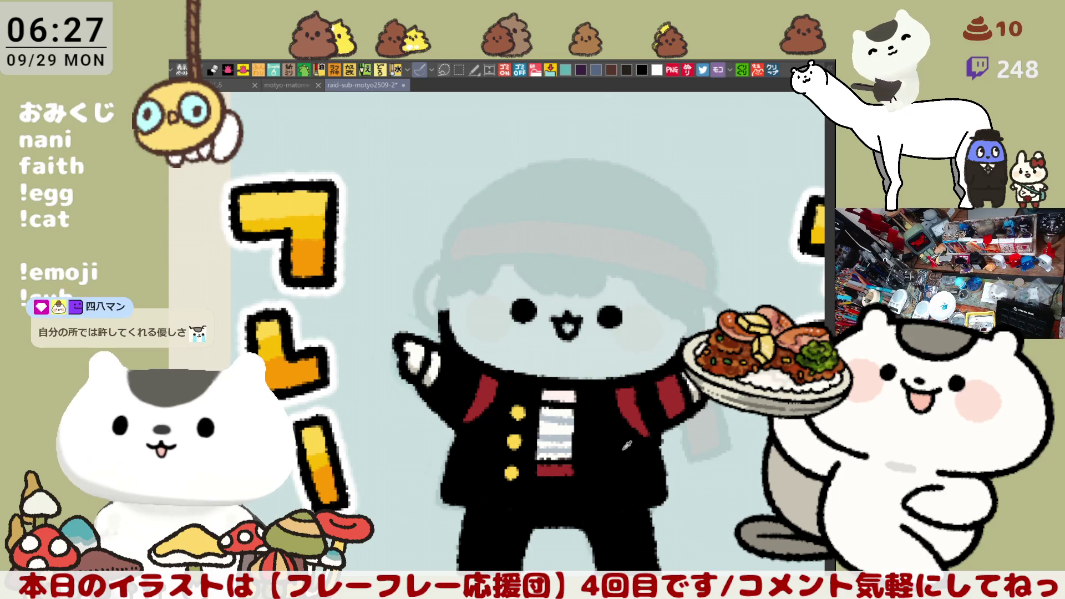
# - Sketch a wavy grey bang strand and a curved strand joining it, retrying each
pyautogui.moveTo(535, 215); pyautogui.dragTo(524, 293)
pyautogui.hotkey('ctrl', 'z')
pyautogui.moveTo(535, 217)
pyautogui.mouseDown()
pyautogui.moveTo(555, 291)
pyautogui.moveTo(604, 284)
pyautogui.mouseUp()
pyautogui.moveTo(611, 240)
pyautogui.mouseDown()
pyautogui.moveTo(606, 293)
pyautogui.moveTo(606, 280)
pyautogui.mouseUp()
pyautogui.hotkey('ctrl', 'z')
pyautogui.hotkey('ctrl', 'z')
pyautogui.moveTo(611, 236); pyautogui.dragTo(604, 285)
pyautogui.hotkey('ctrl', 'z')
pyautogui.moveTo(610, 234); pyautogui.dragTo(607, 277)
pyautogui.hotkey('ctrl', 'z')
pyautogui.moveTo(610, 233); pyautogui.dragTo(633, 287)
pyautogui.hotkey('ctrl', 'z')
pyautogui.moveTo(611, 234); pyautogui.dragTo(650, 294)
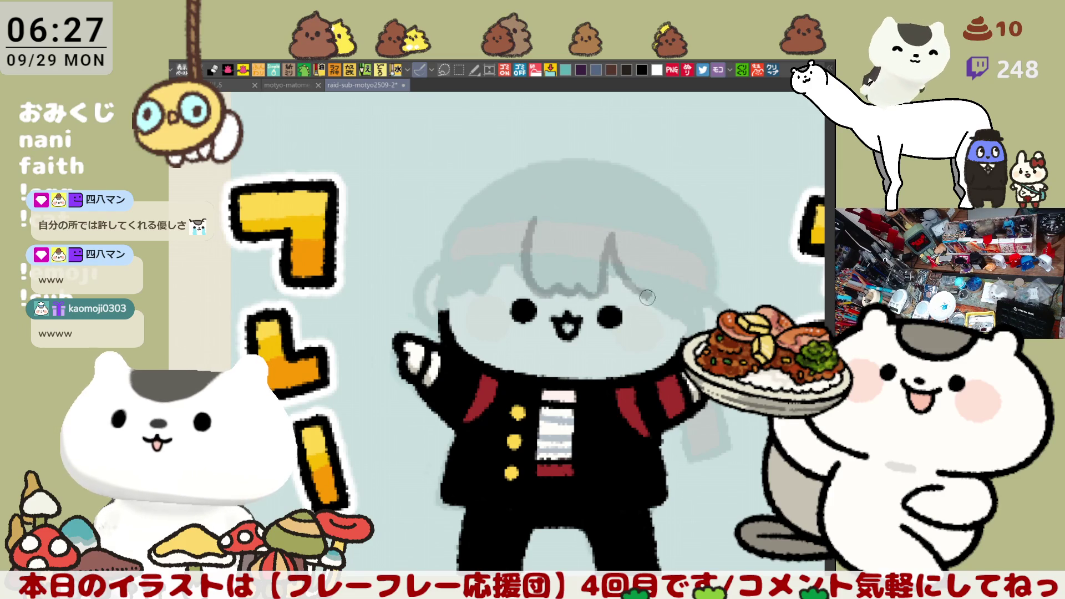
# - Add grey hair strands on the right side and down the left forehead
pyautogui.moveTo(674, 244); pyautogui.dragTo(693, 291)
pyautogui.hotkey('ctrl', 'z')
pyautogui.moveTo(676, 249); pyautogui.dragTo(690, 297)
pyautogui.hotkey('ctrl', 'z')
pyautogui.moveTo(670, 255); pyautogui.dragTo(688, 299)
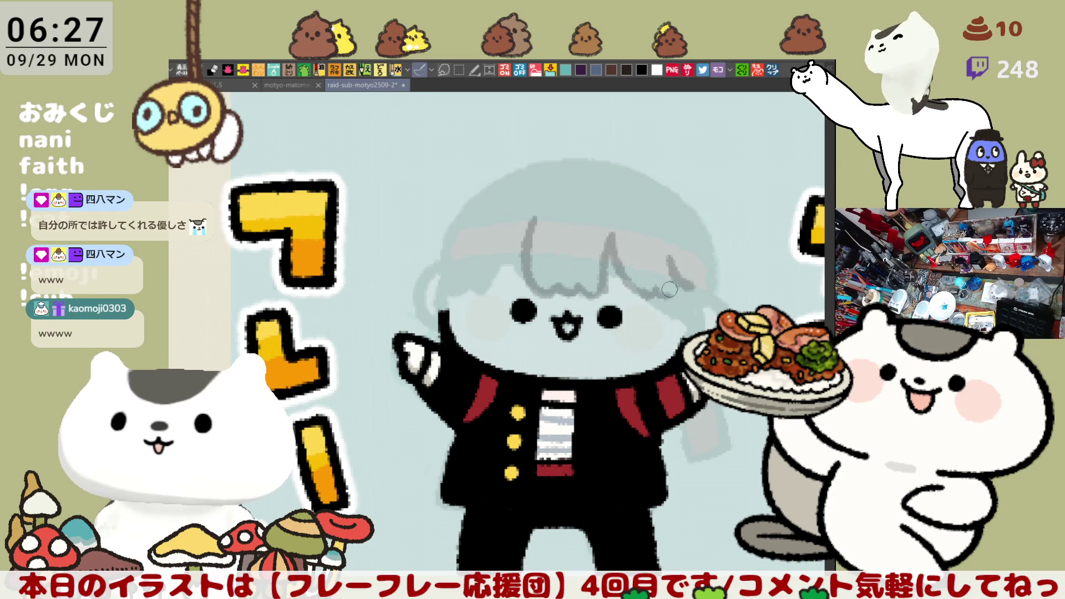
pyautogui.moveTo(623, 274); pyautogui.dragTo(683, 277)
pyautogui.moveTo(554, 219)
pyautogui.mouseDown()
pyautogui.moveTo(534, 266)
pyautogui.moveTo(540, 291)
pyautogui.mouseUp()
pyautogui.moveTo(591, 212); pyautogui.dragTo(575, 288)
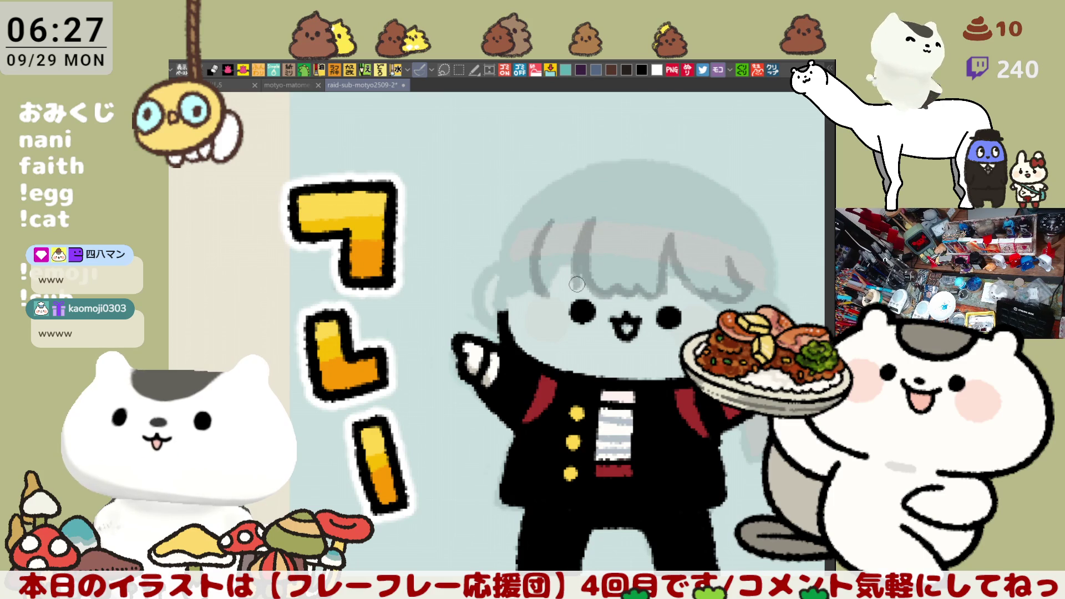
pyautogui.hotkey('ctrl', 'z')
pyautogui.hotkey('ctrl', 'z')
pyautogui.moveTo(591, 209); pyautogui.dragTo(569, 278)
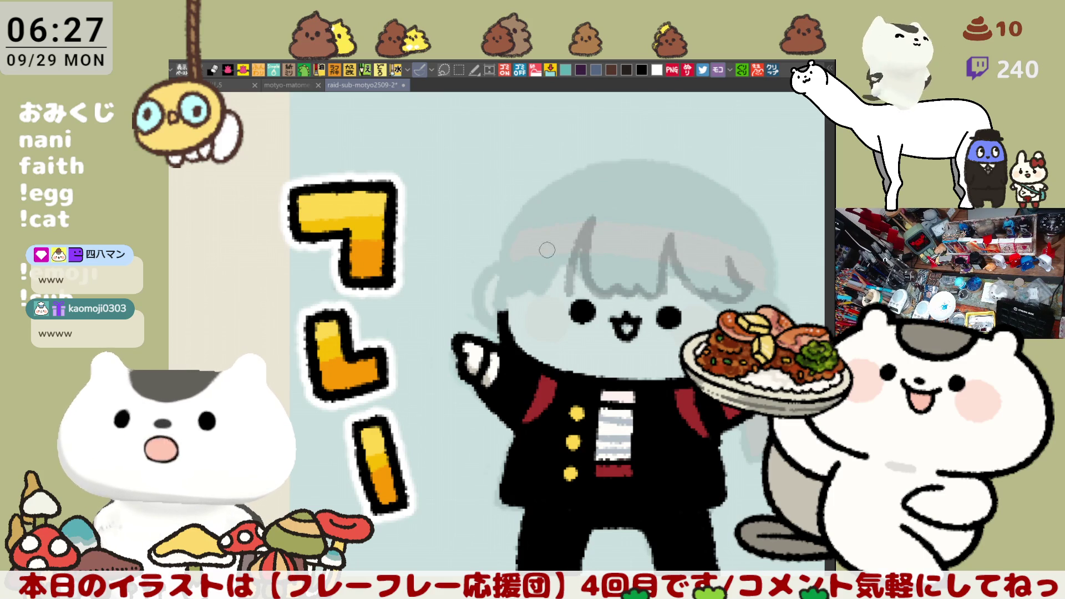
pyautogui.hotkey('ctrl', 'z')
pyautogui.moveTo(592, 218)
pyautogui.mouseDown()
pyautogui.moveTo(568, 281)
pyautogui.moveTo(519, 286)
pyautogui.moveTo(575, 277)
pyautogui.mouseUp()
# - Draw the grey arc outlining the top and right of the head
pyautogui.moveTo(682, 214); pyautogui.dragTo(561, 171)
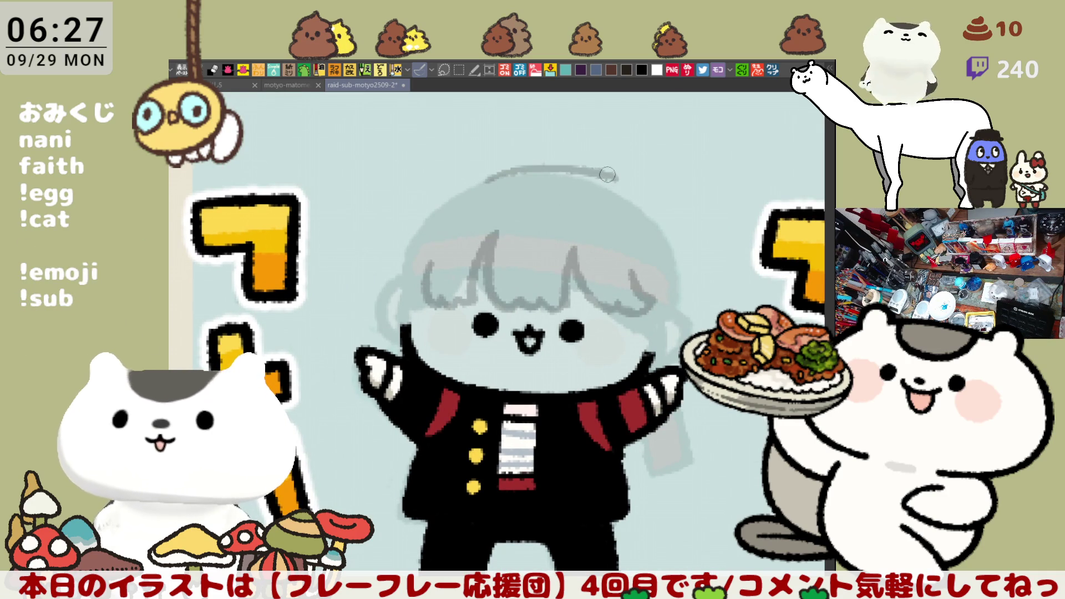
pyautogui.moveTo(481, 186); pyautogui.dragTo(615, 183)
pyautogui.hotkey('ctrl', 'z')
pyautogui.moveTo(480, 183)
pyautogui.mouseDown()
pyautogui.moveTo(629, 194)
pyautogui.moveTo(684, 267)
pyautogui.mouseUp()
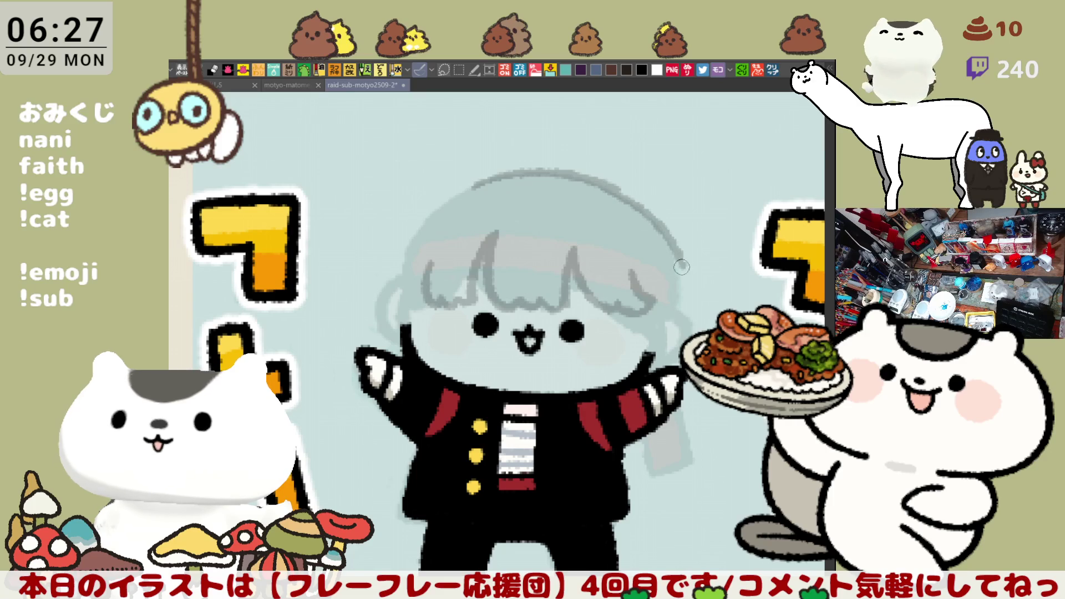
pyautogui.hotkey('ctrl', 'z')
pyautogui.moveTo(609, 183); pyautogui.dragTo(689, 297)
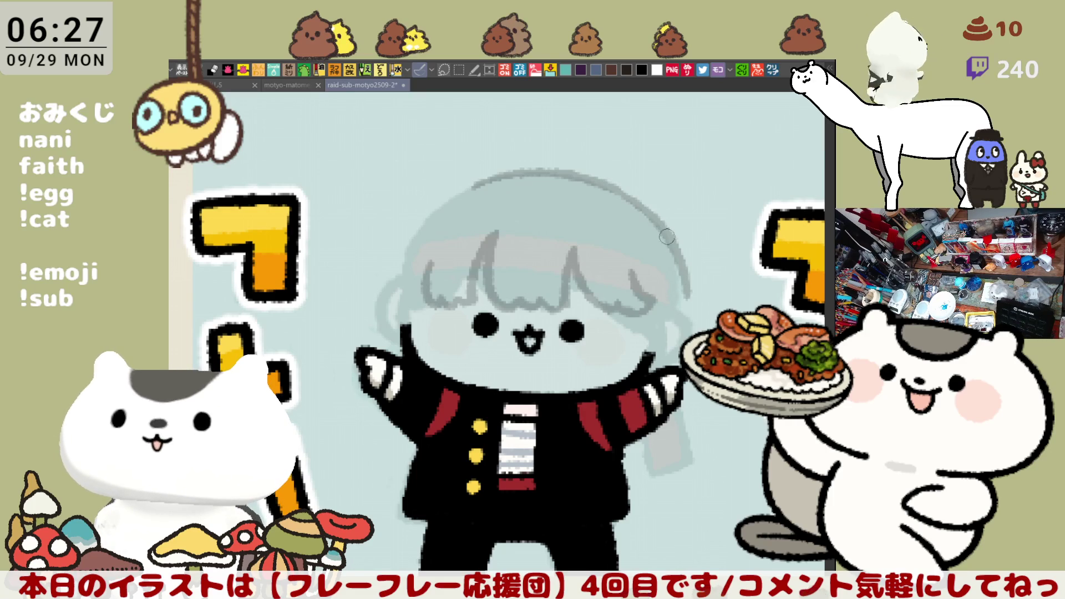
pyautogui.moveTo(610, 184); pyautogui.dragTo(655, 218)
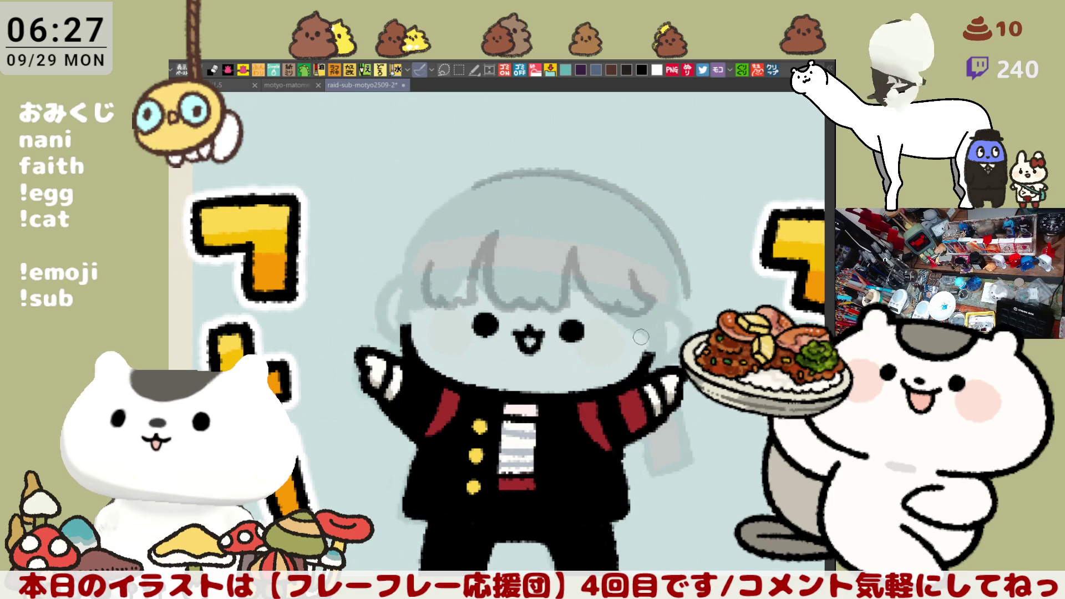
pyautogui.moveTo(626, 332); pyautogui.dragTo(633, 345)
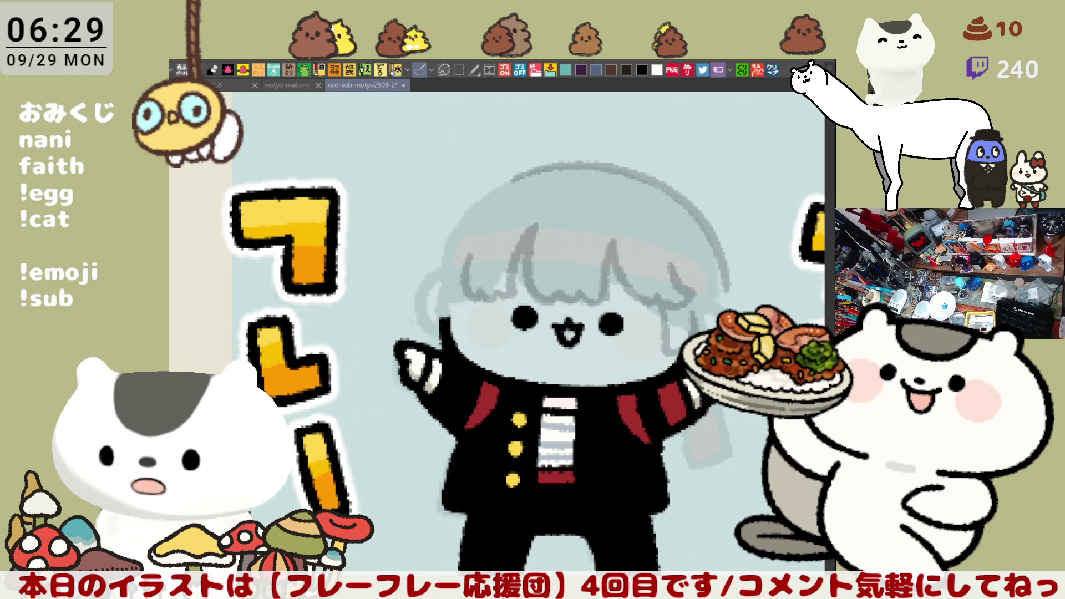
# - Switch to the leftmost document's blank beige canvas, adjust the zoom, and begin handwriting
pyautogui.moveTo(476, 322); pyautogui.dragTo(575, 347)
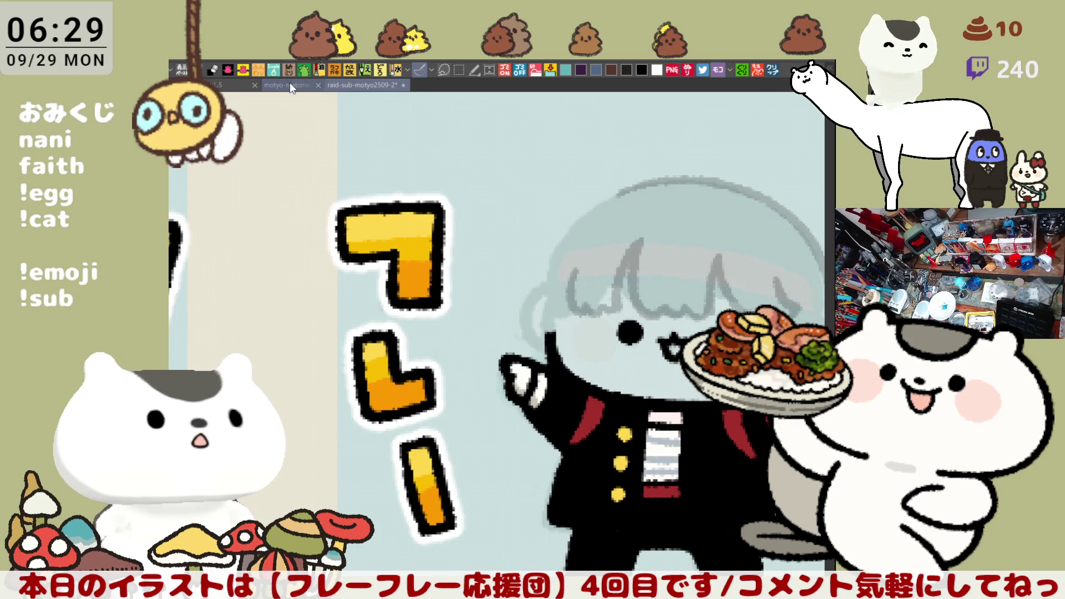
pyautogui.click(296, 85)
pyautogui.click(219, 83)
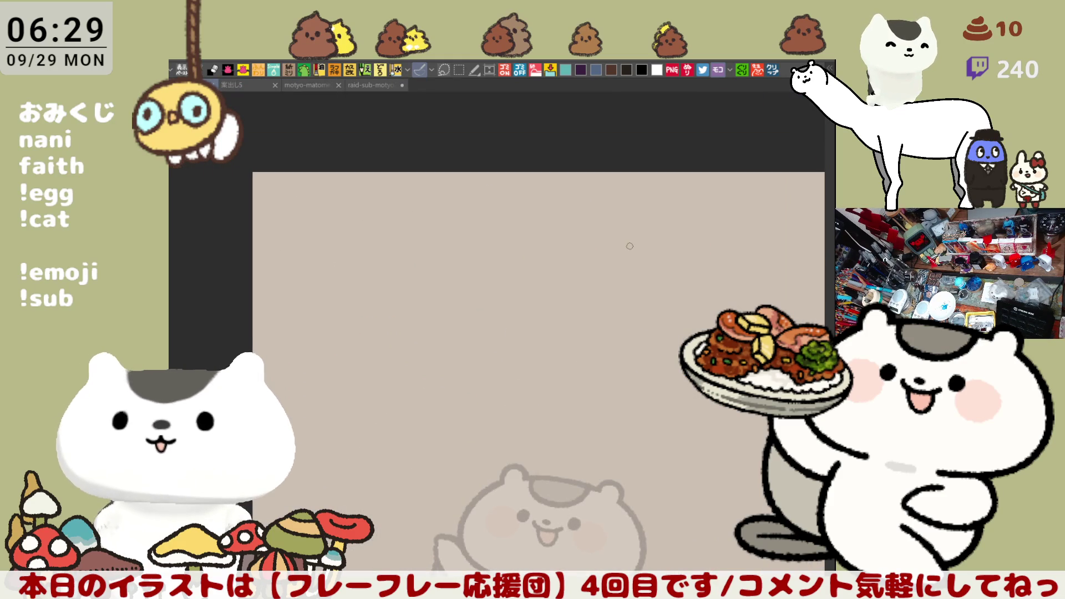
pyautogui.scroll(5, 480, 210)
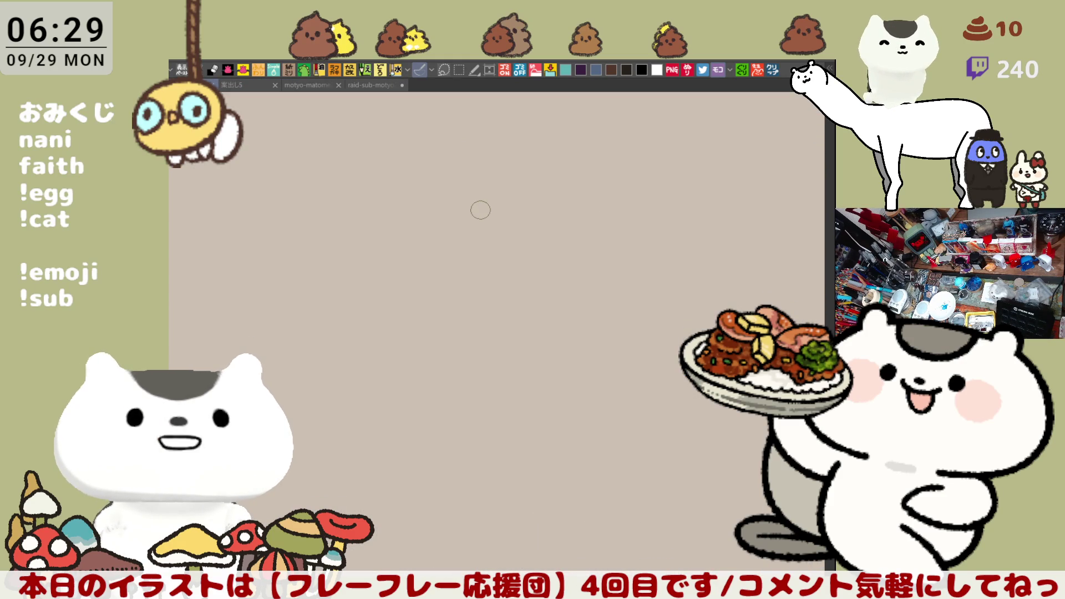
pyautogui.scroll(-1, 481, 209)
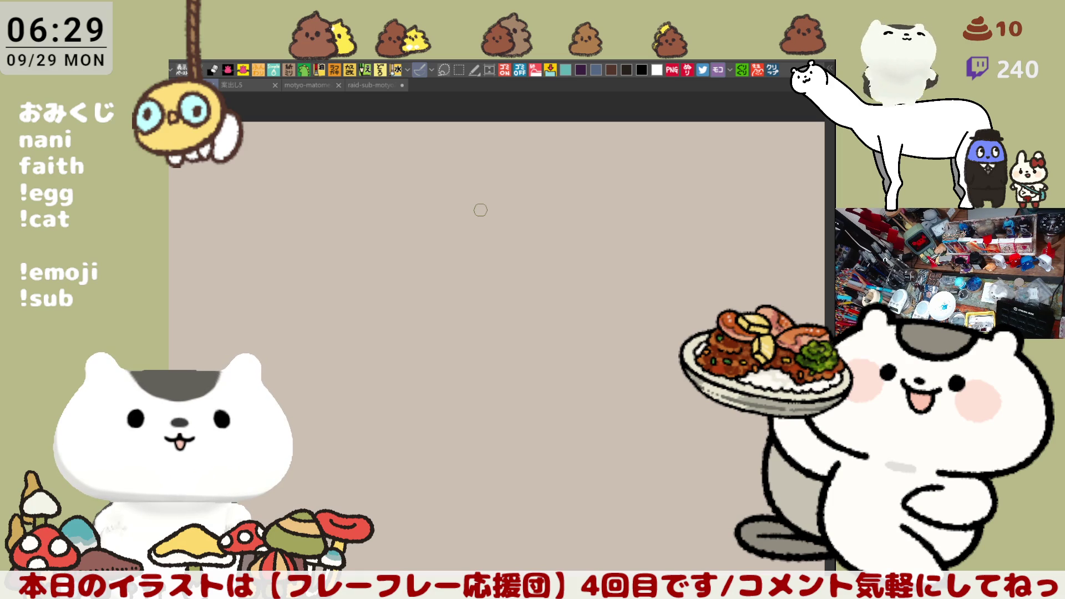
pyautogui.scroll(1, 391, 214)
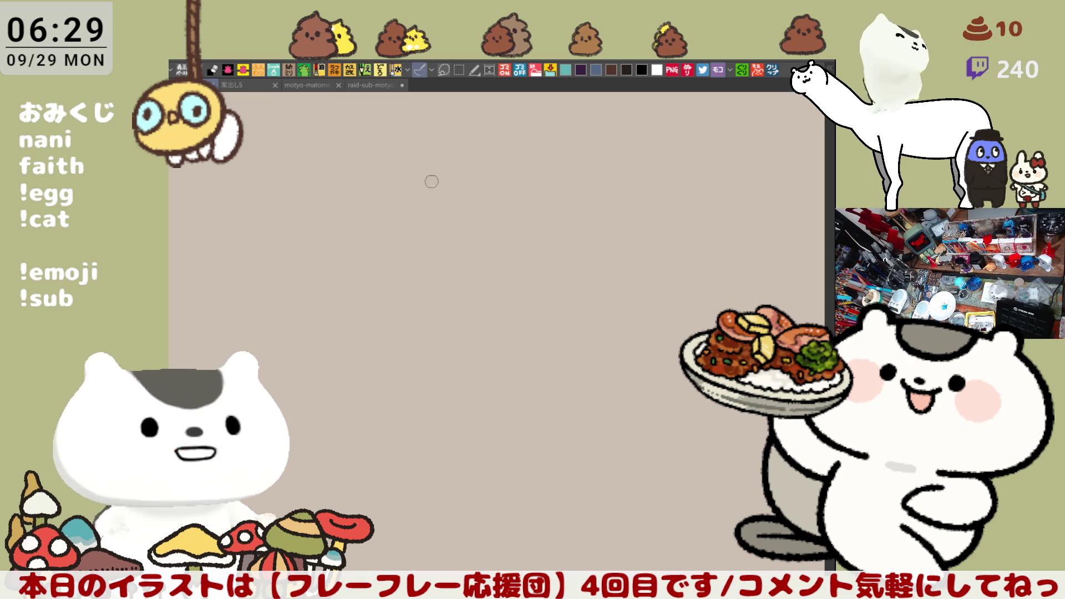
pyautogui.scroll(-1, 398, 207)
pyautogui.moveTo(406, 214)
pyautogui.mouseDown()
pyautogui.moveTo(405, 246)
pyautogui.moveTo(443, 244)
pyautogui.mouseUp()
# - Handwrite the two-kanji surname and the start of the given name
pyautogui.hotkey('ctrl', 'z')
pyautogui.moveTo(442, 221)
pyautogui.mouseDown()
pyautogui.moveTo(473, 222)
pyautogui.moveTo(473, 244)
pyautogui.mouseUp()
pyautogui.moveTo(456, 225)
pyautogui.mouseDown()
pyautogui.moveTo(457, 243)
pyautogui.moveTo(472, 233)
pyautogui.mouseUp()
pyautogui.moveTo(443, 244); pyautogui.dragTo(472, 244)
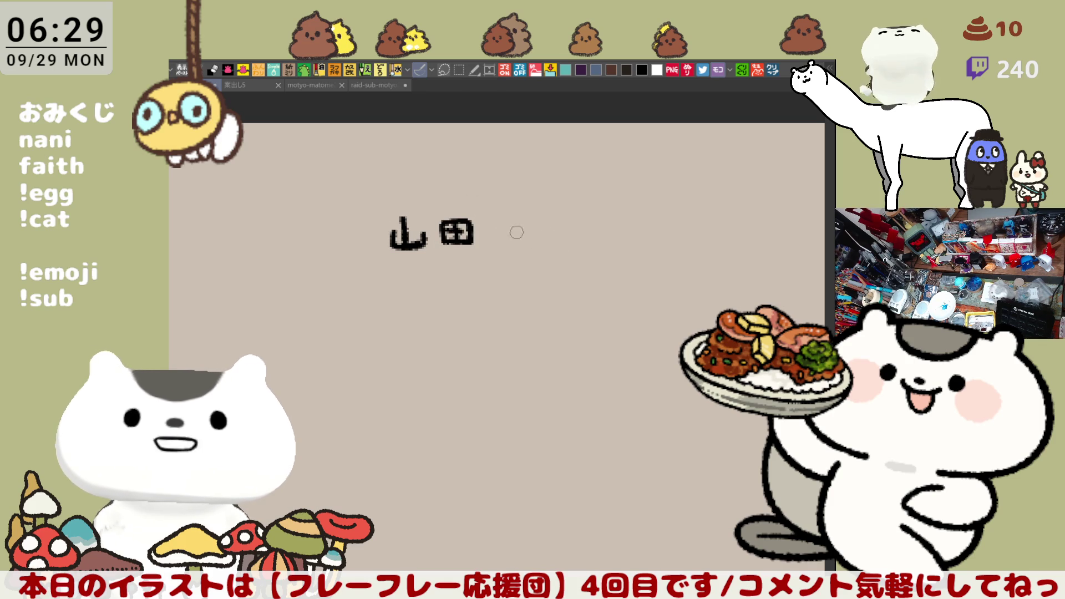
pyautogui.moveTo(510, 216)
pyautogui.mouseDown()
pyautogui.moveTo(511, 241)
pyautogui.moveTo(553, 220)
pyautogui.mouseUp()
pyautogui.moveTo(542, 226)
pyautogui.mouseDown()
pyautogui.moveTo(561, 240)
pyautogui.moveTo(576, 224)
pyautogui.moveTo(573, 247)
pyautogui.moveTo(594, 231)
pyautogui.moveTo(507, 256)
pyautogui.mouseUp()
# - Draw a thick underline beneath the handwritten name after several retries
pyautogui.moveTo(342, 226); pyautogui.dragTo(371, 240)
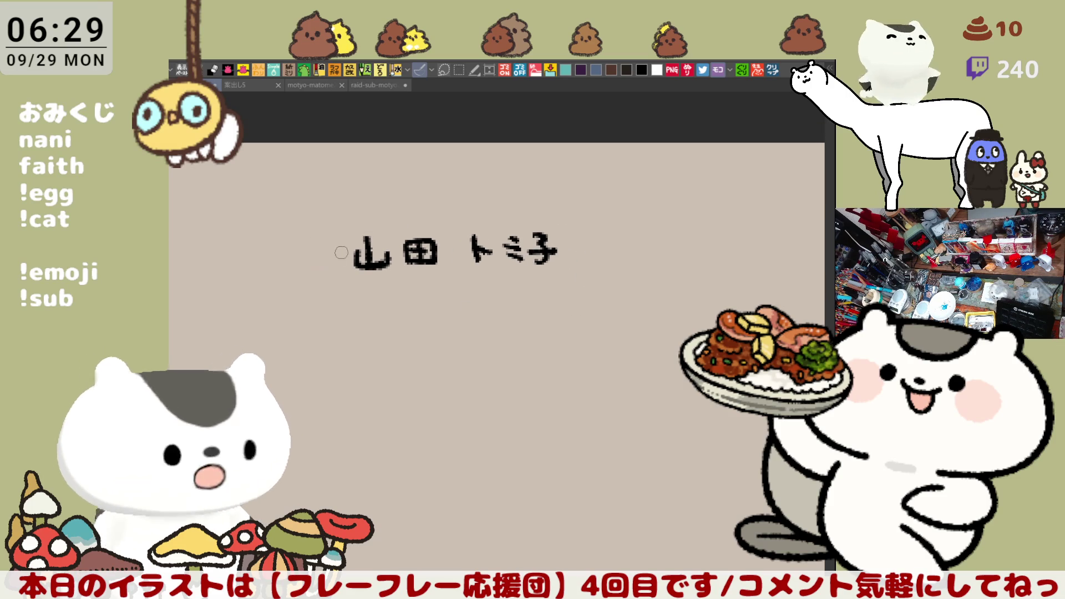
pyautogui.moveTo(334, 255)
pyautogui.mouseDown()
pyautogui.moveTo(471, 276)
pyautogui.moveTo(572, 275)
pyautogui.mouseUp()
pyautogui.hotkey('ctrl', 'z')
pyautogui.hotkey('ctrl', 'z')
pyautogui.moveTo(351, 276)
pyautogui.mouseDown()
pyautogui.moveTo(586, 268)
pyautogui.moveTo(551, 241)
pyautogui.mouseUp()
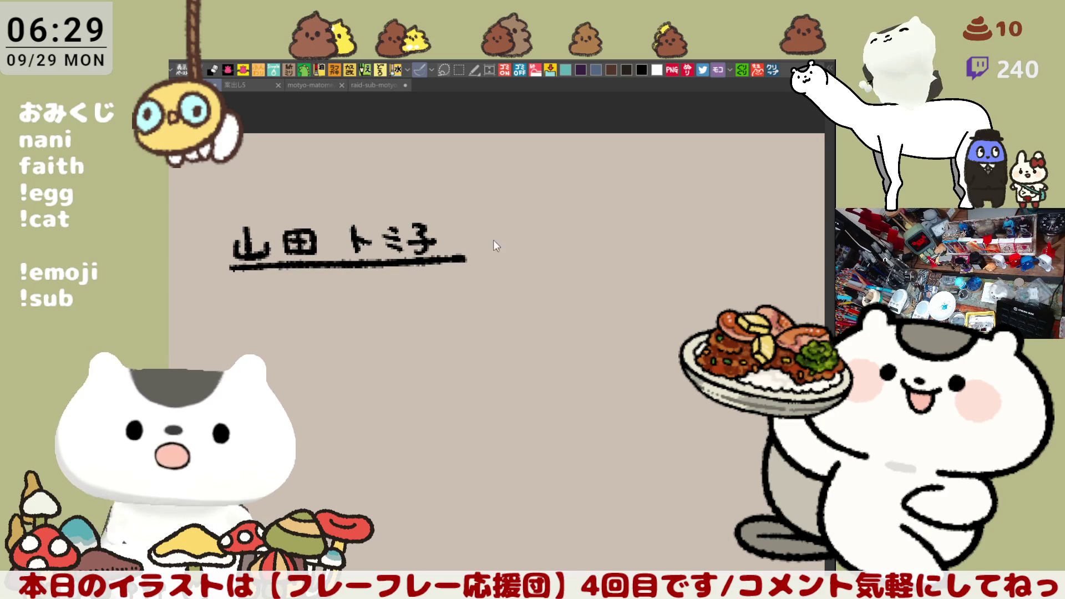
pyautogui.hotkey('ctrl', 'z')
pyautogui.moveTo(218, 267); pyautogui.dragTo(449, 272)
pyautogui.hotkey('ctrl', 'z')
pyautogui.moveTo(218, 267); pyautogui.dragTo(455, 271)
pyautogui.hotkey('ctrl', 'z')
pyautogui.moveTo(222, 269); pyautogui.dragTo(438, 265)
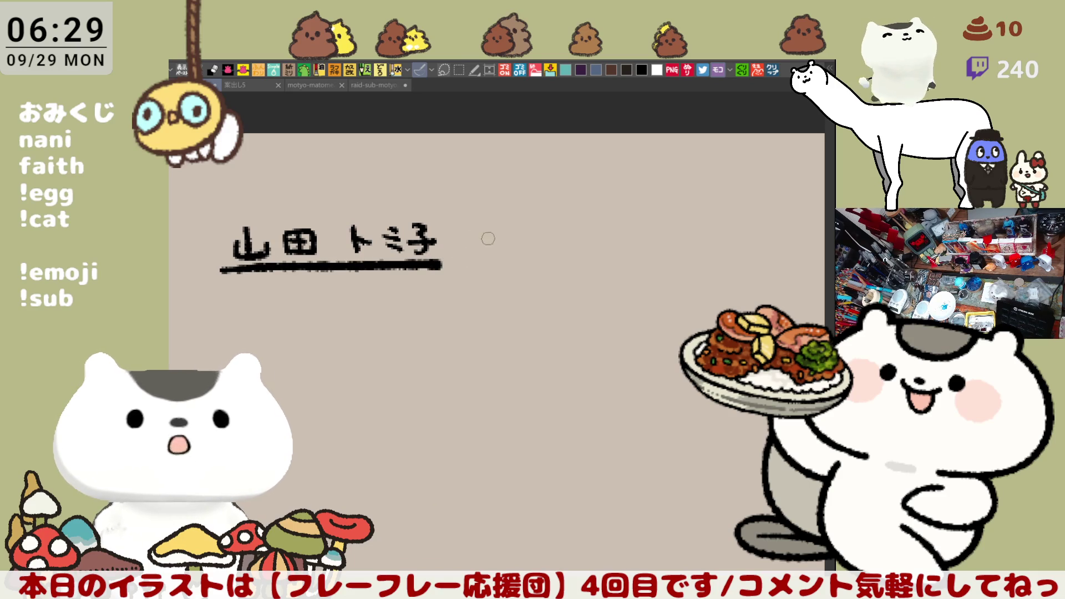
# - Write more characters to the right with trailing dashes and a long underline
pyautogui.moveTo(467, 227); pyautogui.dragTo(466, 253)
pyautogui.moveTo(473, 242)
pyautogui.mouseDown()
pyautogui.moveTo(473, 255)
pyautogui.moveTo(495, 225)
pyautogui.moveTo(499, 259)
pyautogui.moveTo(507, 245)
pyautogui.moveTo(499, 262)
pyautogui.moveTo(554, 244)
pyautogui.mouseUp()
pyautogui.moveTo(546, 245)
pyautogui.mouseDown()
pyautogui.moveTo(539, 265)
pyautogui.moveTo(661, 250)
pyautogui.mouseUp()
pyautogui.moveTo(584, 297)
pyautogui.mouseDown()
pyautogui.moveTo(427, 305)
pyautogui.moveTo(541, 309)
pyautogui.mouseUp()
pyautogui.moveTo(627, 263); pyautogui.dragTo(676, 264)
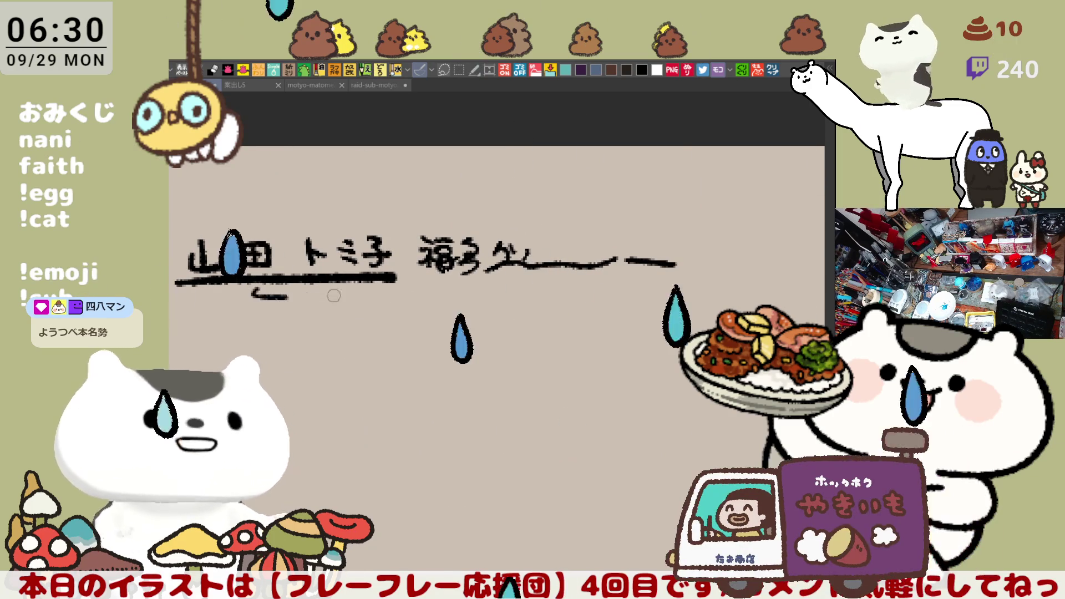
pyautogui.moveTo(252, 294); pyautogui.dragTo(711, 290)
# - Draw a box around the last handwritten name instead of an ellipse
pyautogui.moveTo(588, 214)
pyautogui.mouseDown()
pyautogui.moveTo(671, 267)
pyautogui.moveTo(422, 277)
pyautogui.moveTo(392, 237)
pyautogui.mouseUp()
pyautogui.hotkey('ctrl', 'z')
pyautogui.moveTo(490, 269)
pyautogui.mouseDown()
pyautogui.moveTo(466, 269)
pyautogui.moveTo(525, 269)
pyautogui.mouseUp()
pyautogui.moveTo(447, 278)
pyautogui.mouseDown()
pyautogui.moveTo(668, 221)
pyautogui.moveTo(724, 266)
pyautogui.moveTo(554, 281)
pyautogui.moveTo(457, 271)
pyautogui.mouseUp()
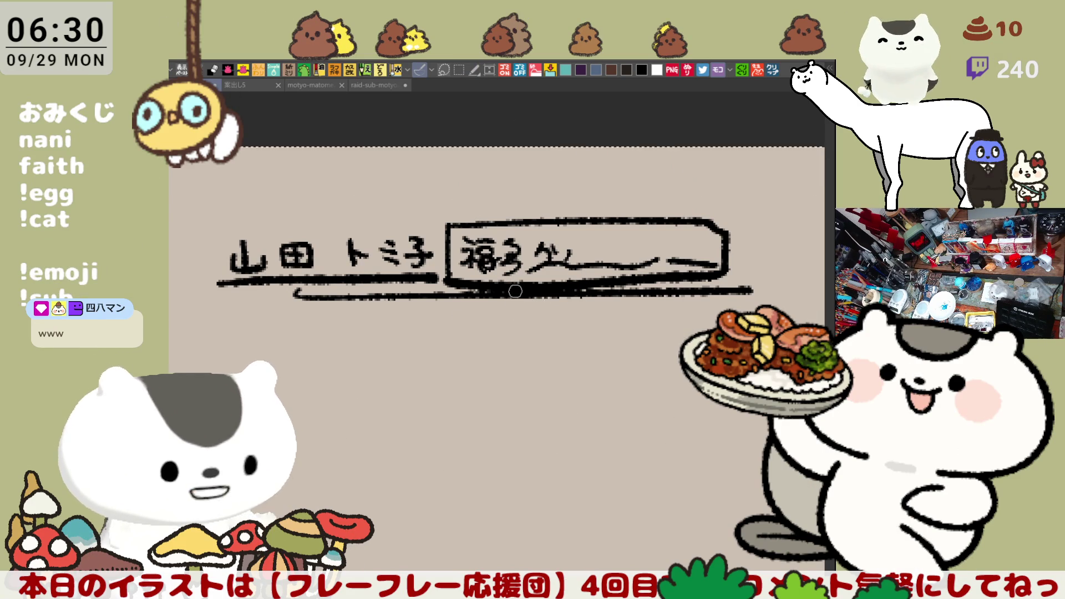
# - Delete all the handwriting, leaving the canvas blank
pyautogui.press('Delete')
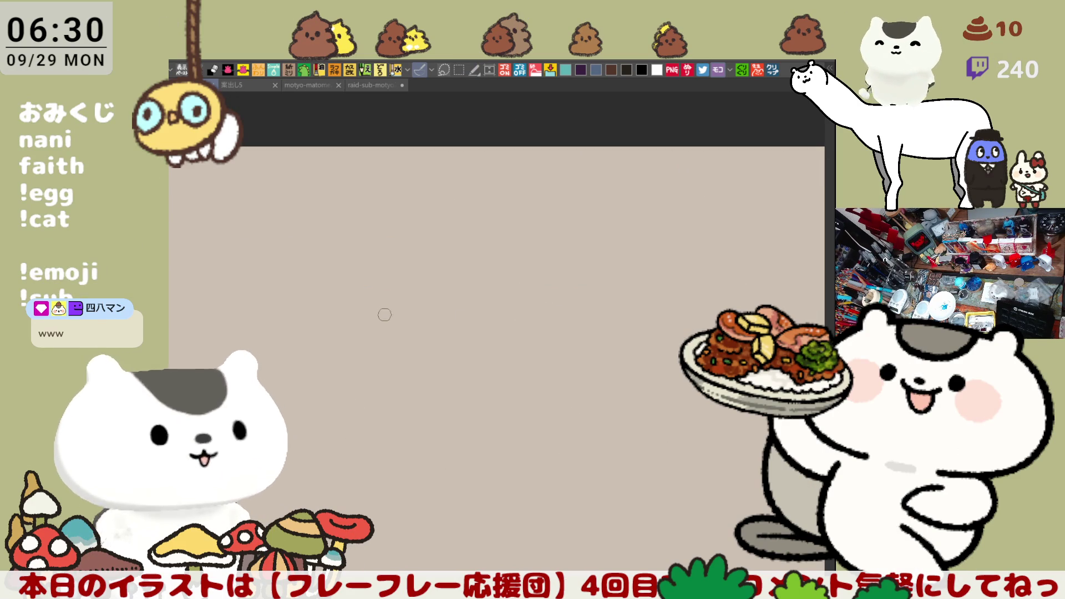
pyautogui.scroll(-1, 470, 304)
pyautogui.scroll(-2, 428, 202)
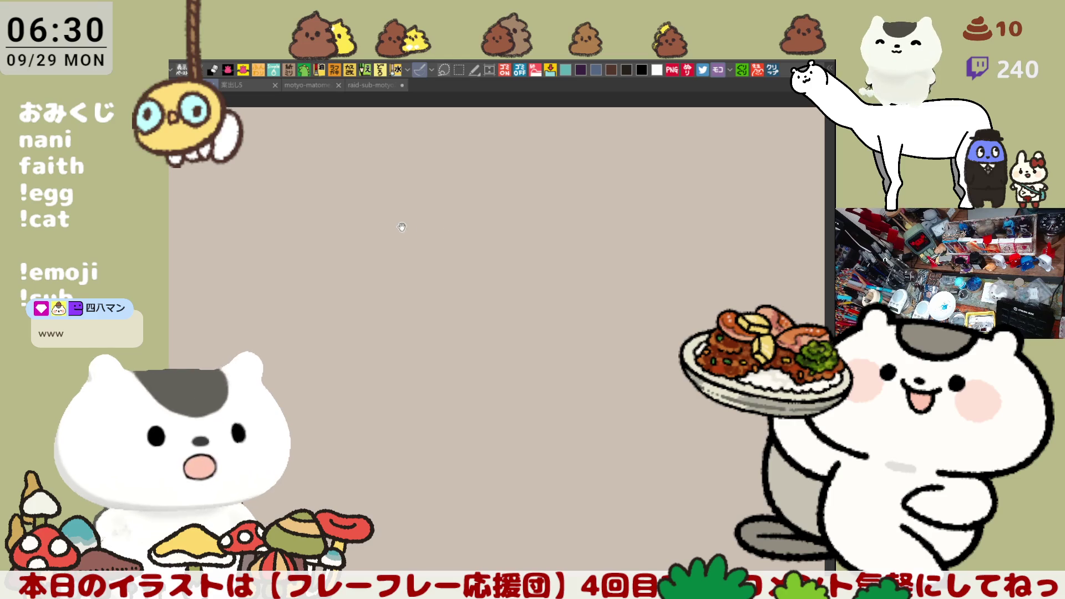
# - Return to the cheer-squad illustration, zoom in, and try a line along the hair's left edge
pyautogui.click(370, 86)
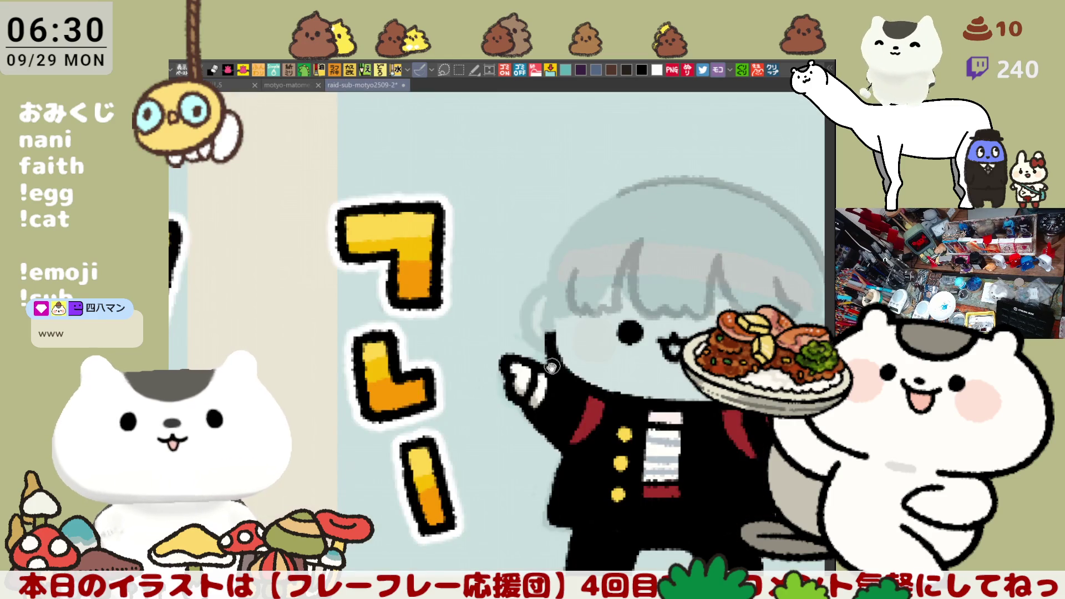
pyautogui.scroll(2, 506, 274)
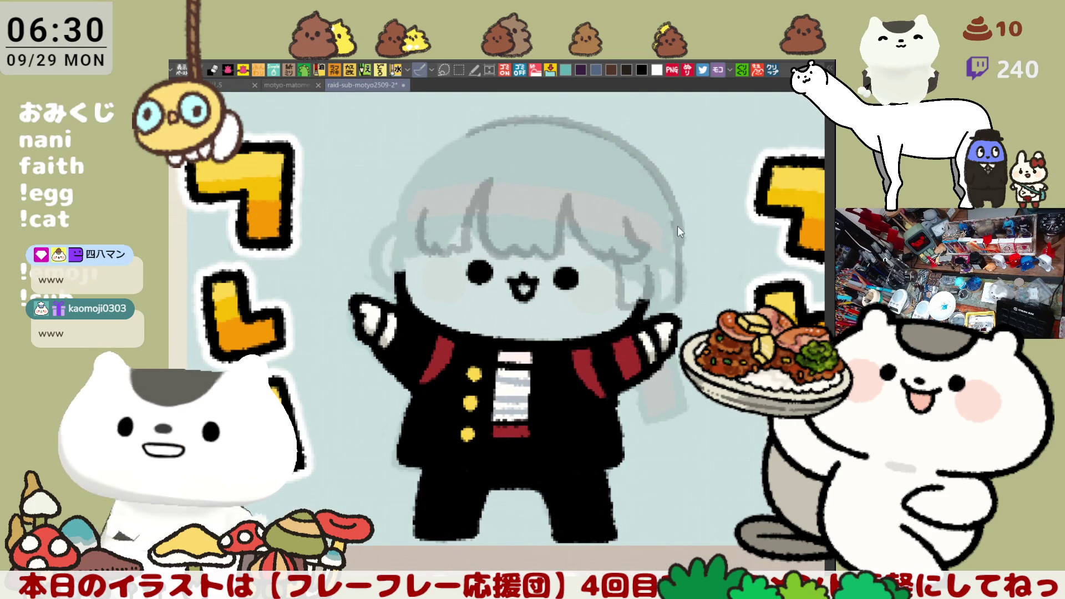
pyautogui.moveTo(626, 233); pyautogui.dragTo(664, 243)
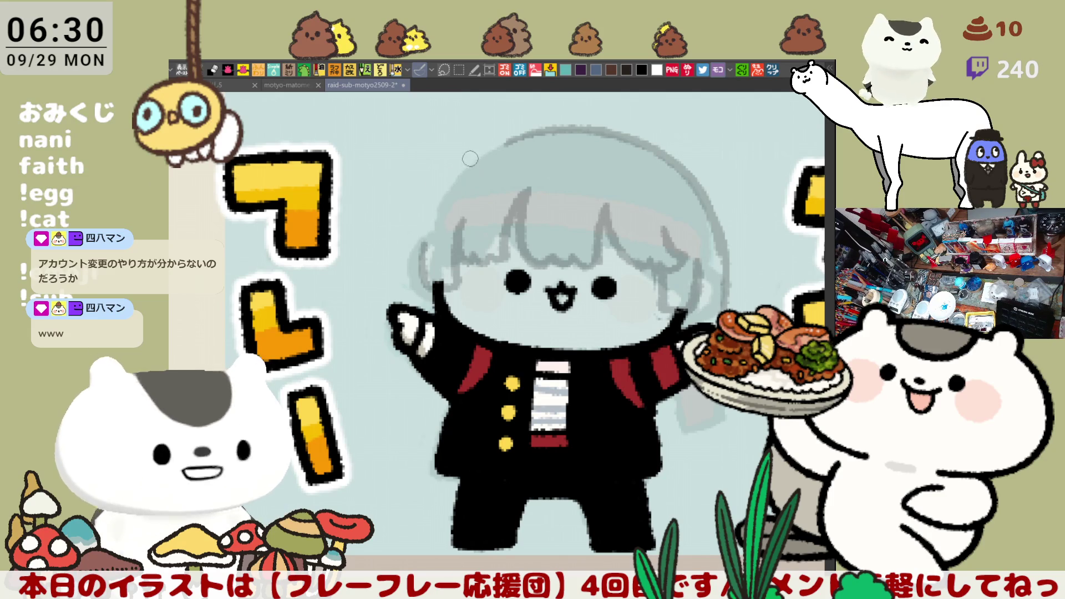
pyautogui.moveTo(472, 154); pyautogui.dragTo(421, 238)
pyautogui.hotkey('ctrl', 'z')
pyautogui.moveTo(473, 153); pyautogui.dragTo(421, 241)
pyautogui.hotkey('ctrl', 'z')
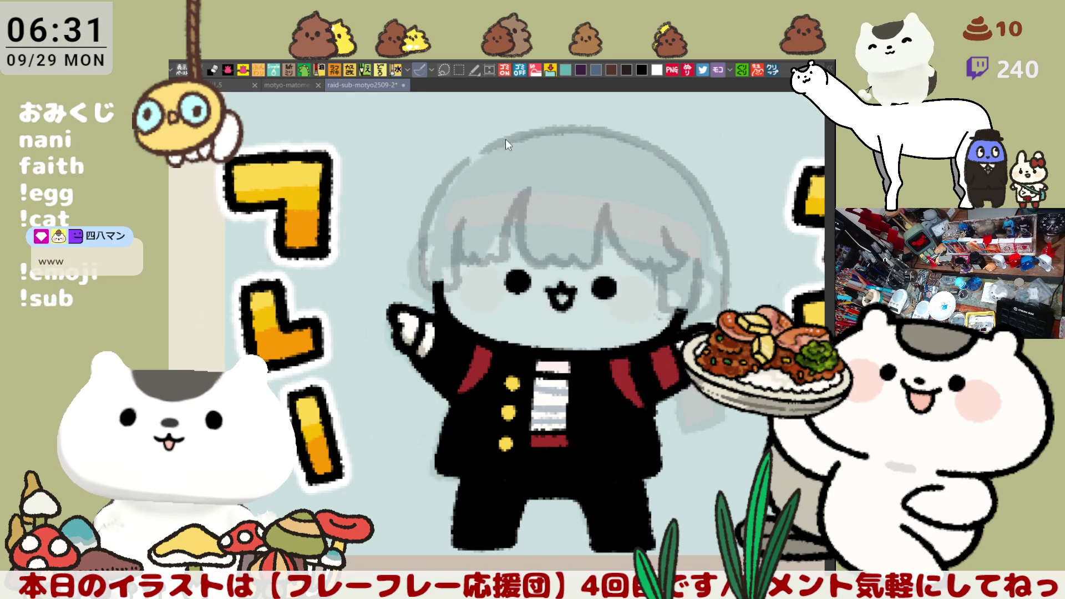
# - Sketch a long grey strand curling out from the left side with a right-hooking end
pyautogui.moveTo(411, 243); pyautogui.dragTo(476, 254)
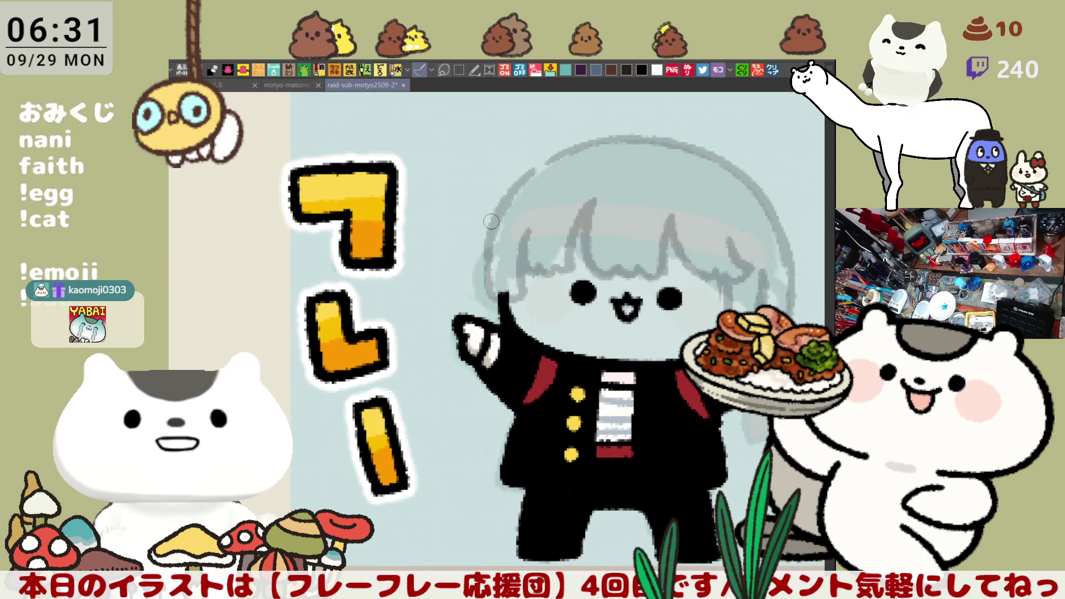
pyautogui.moveTo(487, 225); pyautogui.dragTo(439, 277)
pyautogui.hotkey('ctrl', 'z')
pyautogui.hotkey('ctrl', 'z')
pyautogui.moveTo(481, 236)
pyautogui.mouseDown()
pyautogui.moveTo(414, 272)
pyautogui.moveTo(442, 282)
pyautogui.mouseUp()
pyautogui.hotkey('ctrl', 'z')
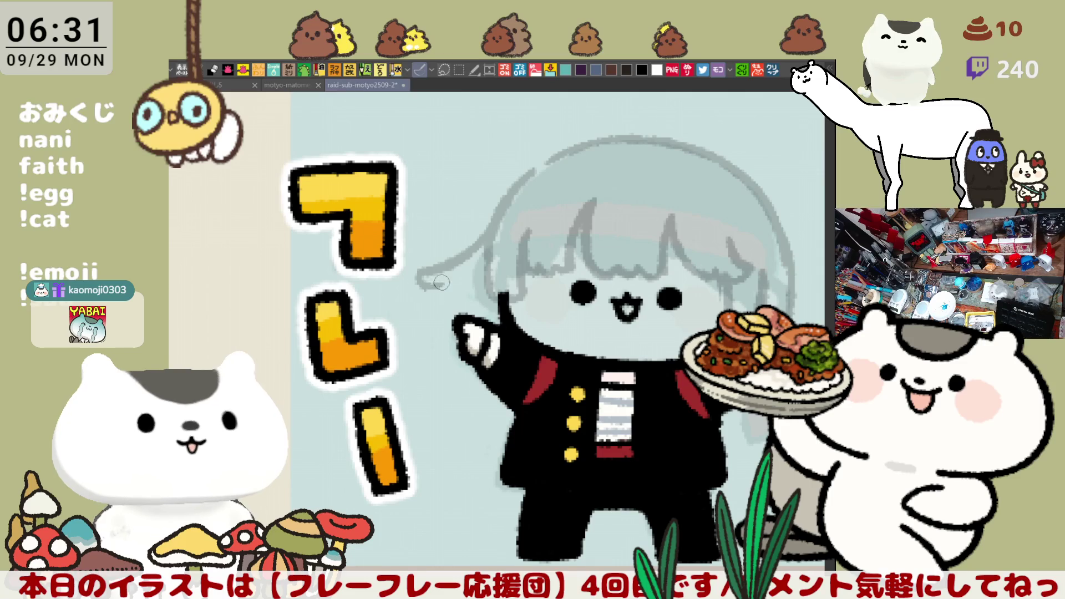
pyautogui.hotkey('ctrl', 'z')
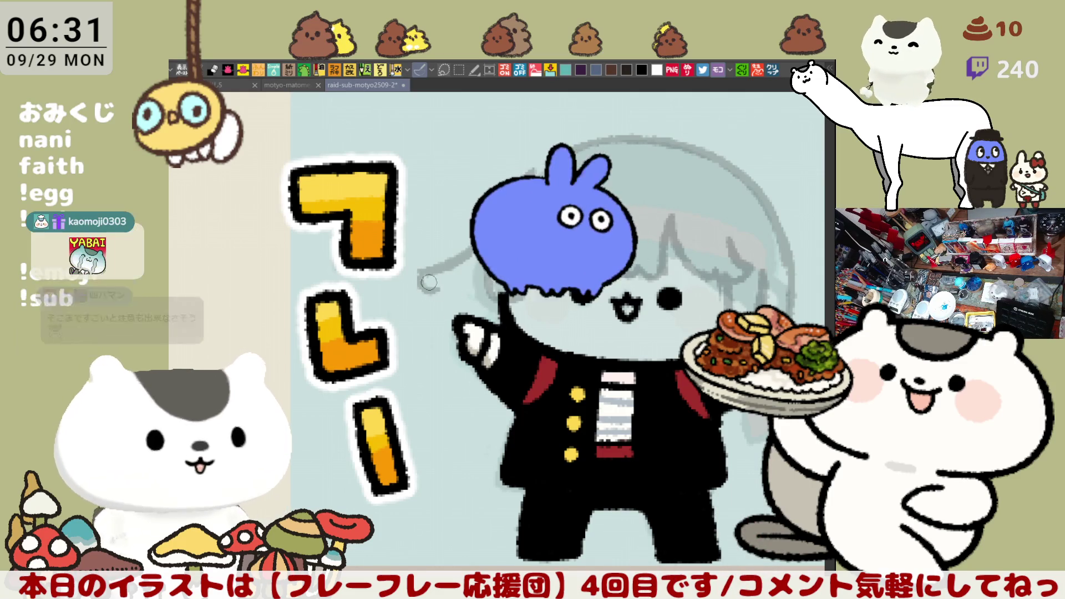
pyautogui.moveTo(429, 273)
pyautogui.mouseDown()
pyautogui.moveTo(459, 283)
pyautogui.moveTo(433, 352)
pyautogui.mouseUp()
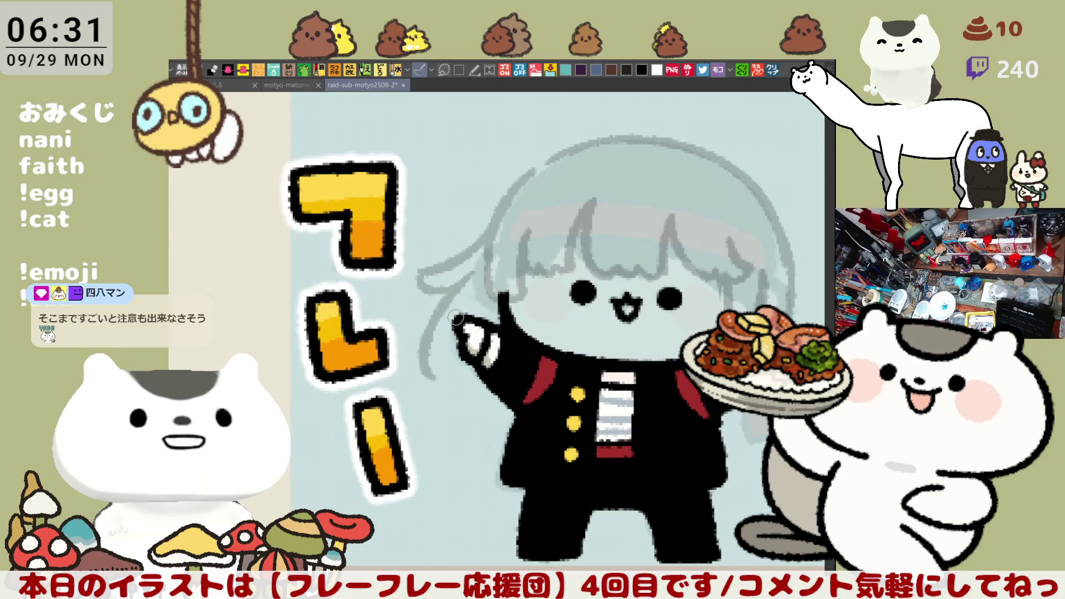
# - Draw the left hair strand curving down past the shoulder, retrying several times
pyautogui.hotkey('ctrl', 'z')
pyautogui.moveTo(472, 271)
pyautogui.mouseDown()
pyautogui.moveTo(430, 378)
pyautogui.moveTo(458, 382)
pyautogui.mouseUp()
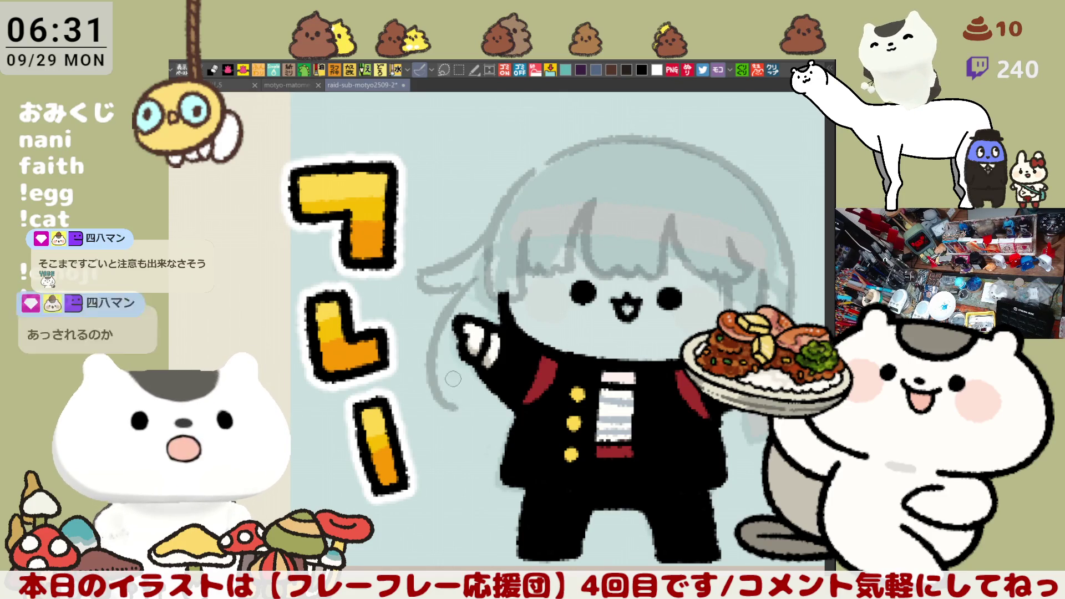
pyautogui.hotkey('ctrl', 'z')
pyautogui.moveTo(474, 281)
pyautogui.mouseDown()
pyautogui.moveTo(421, 347)
pyautogui.moveTo(430, 416)
pyautogui.mouseUp()
pyautogui.hotkey('ctrl', 'z')
pyautogui.moveTo(471, 281); pyautogui.dragTo(429, 416)
pyautogui.hotkey('ctrl', 'z')
pyautogui.moveTo(471, 273)
pyautogui.mouseDown()
pyautogui.moveTo(458, 287)
pyautogui.moveTo(434, 398)
pyautogui.mouseUp()
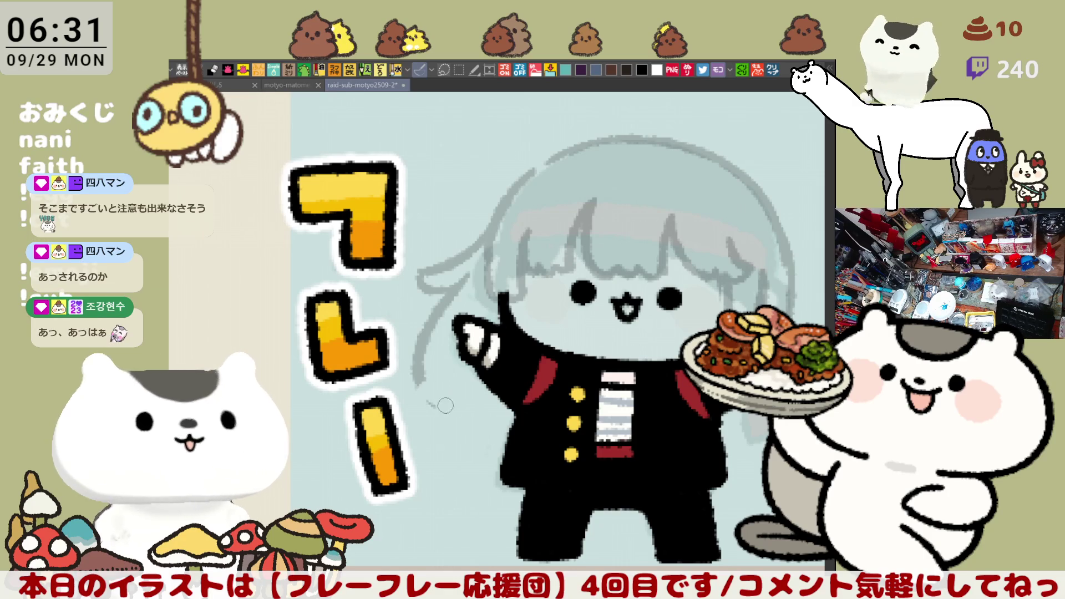
pyautogui.moveTo(421, 348); pyautogui.dragTo(438, 404)
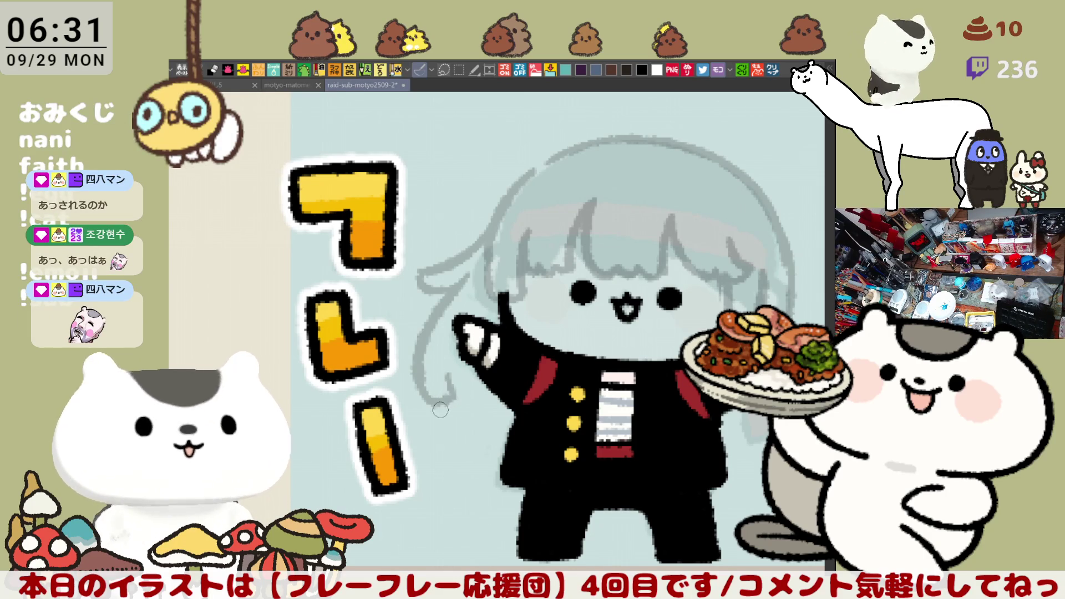
pyautogui.moveTo(447, 408)
pyautogui.mouseDown()
pyautogui.moveTo(465, 403)
pyautogui.moveTo(478, 430)
pyautogui.moveTo(493, 422)
pyautogui.moveTo(486, 428)
pyautogui.moveTo(510, 439)
pyautogui.mouseUp()
pyautogui.hotkey('ctrl', 'z')
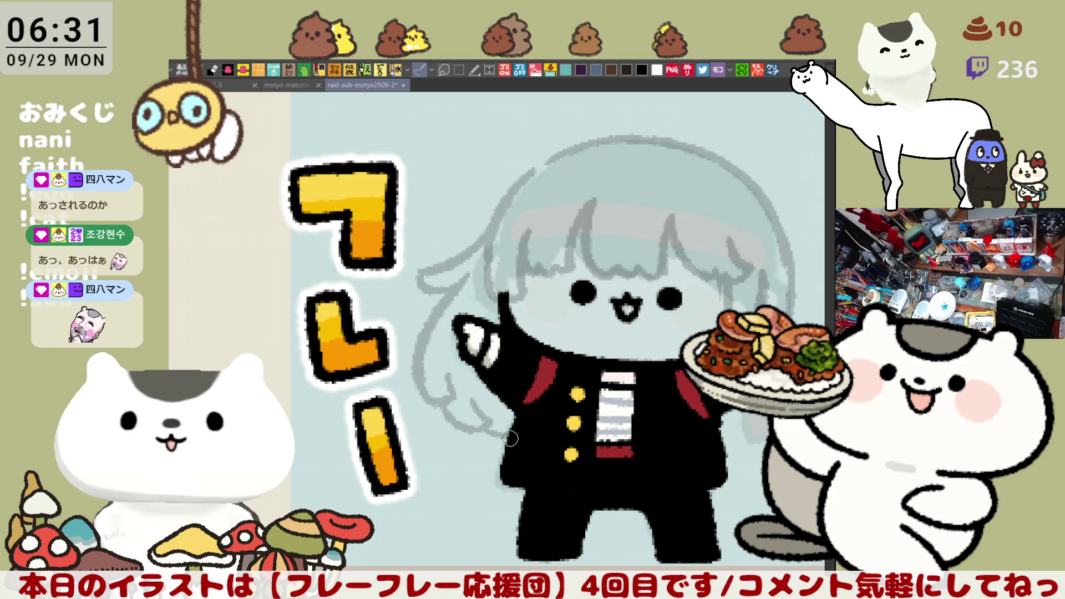
# - Sketch the hair outline on the head's right side, comparing with undo and redo
pyautogui.moveTo(576, 384); pyautogui.dragTo(526, 348)
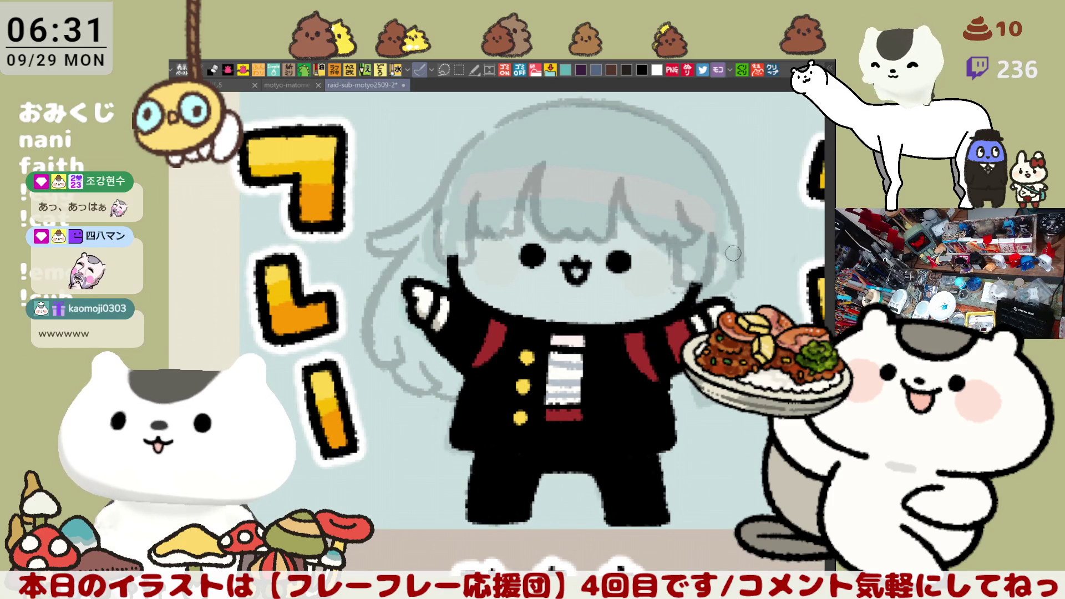
pyautogui.moveTo(735, 238); pyautogui.dragTo(746, 310)
pyautogui.hotkey('ctrl', 'z')
pyautogui.moveTo(736, 235); pyautogui.dragTo(746, 308)
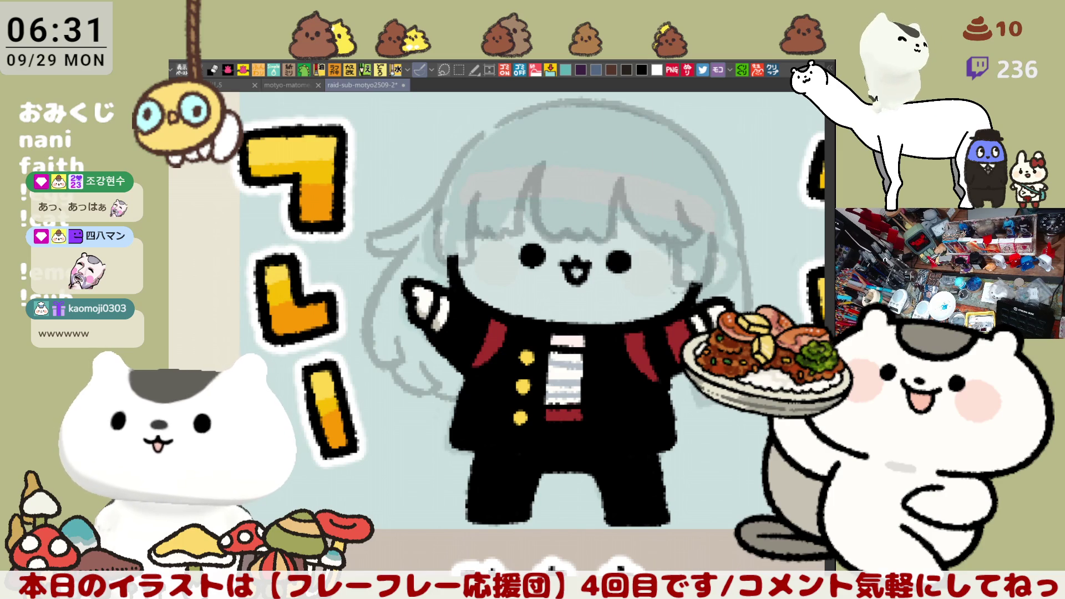
pyautogui.hotkey('ctrl', 'z')
pyautogui.hotkey('ctrl', 'y')
pyautogui.hotkey('ctrl', 'z')
pyautogui.hotkey('ctrl', 'y')
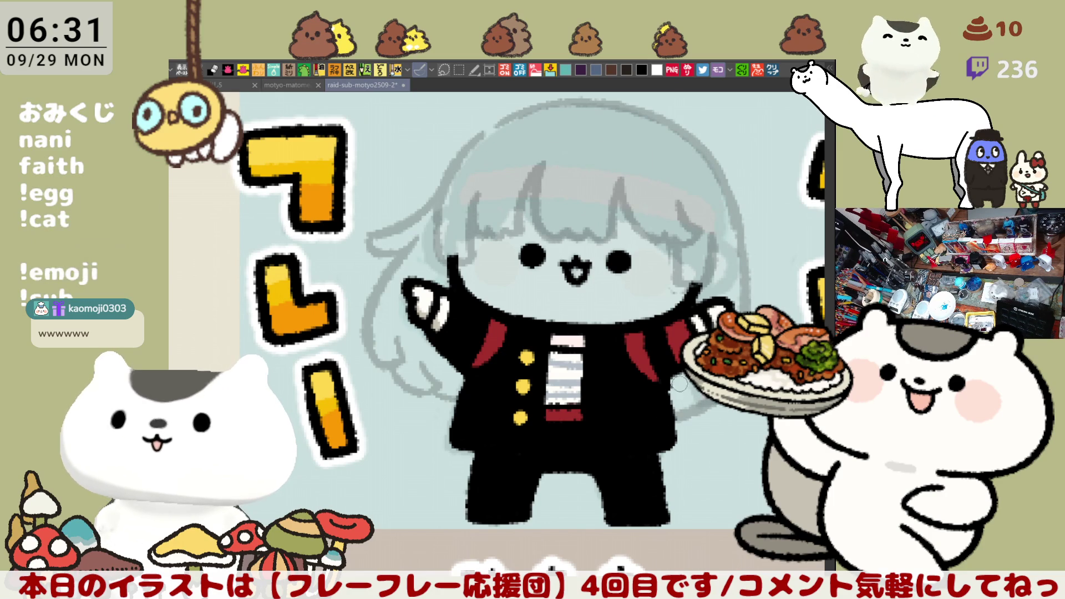
pyautogui.moveTo(682, 319); pyautogui.dragTo(715, 336)
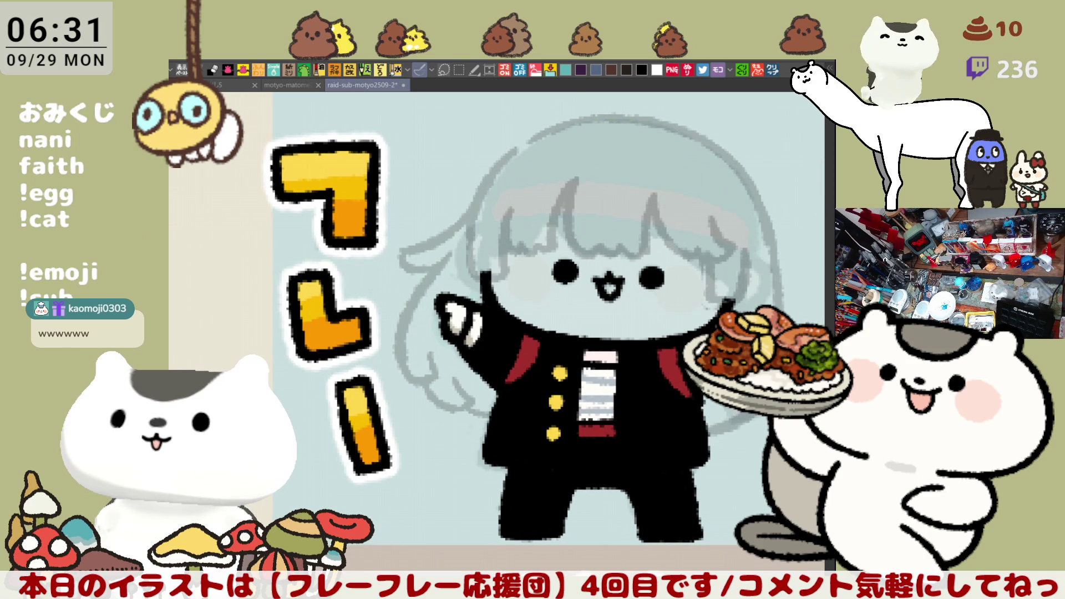
# - Flip the canvas view horizontally and add a hair stroke beside the face
pyautogui.press('h')
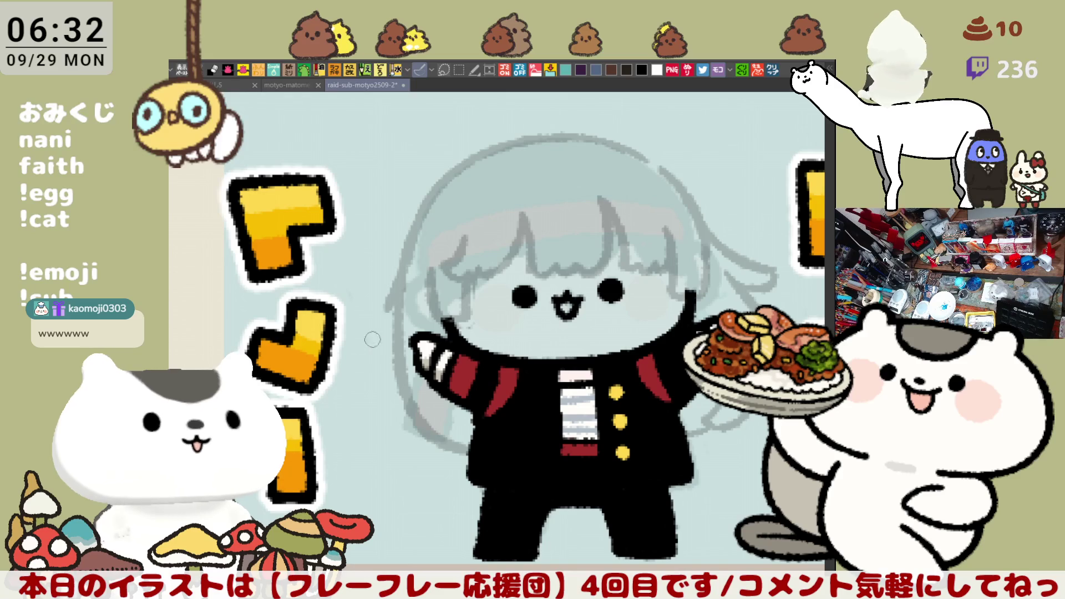
pyautogui.moveTo(399, 261)
pyautogui.mouseDown()
pyautogui.moveTo(377, 356)
pyautogui.moveTo(389, 408)
pyautogui.mouseUp()
pyautogui.hotkey('ctrl', 'z')
pyautogui.moveTo(391, 289); pyautogui.dragTo(414, 410)
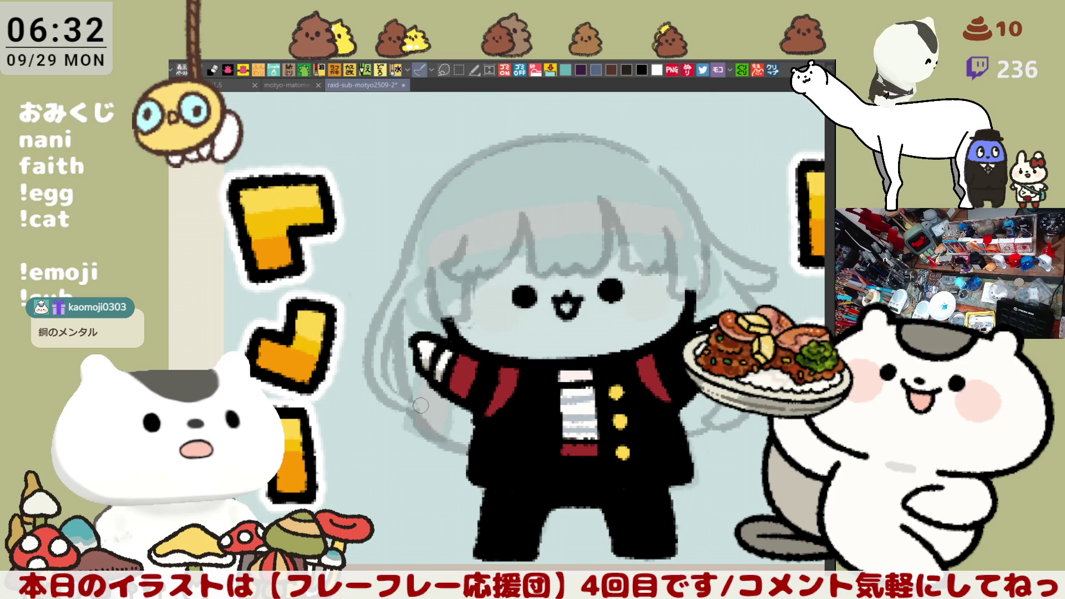
# - After a mirrored-view check, sketch a round right bear ear, its inner-ear arc, and a hair line below
pyautogui.press('h')
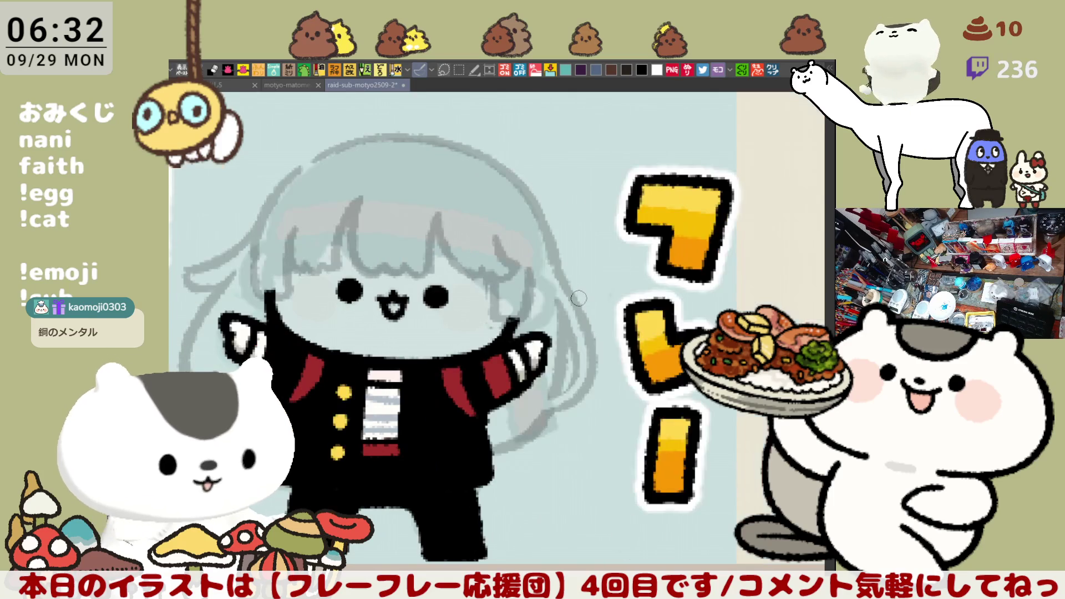
pyautogui.press('h')
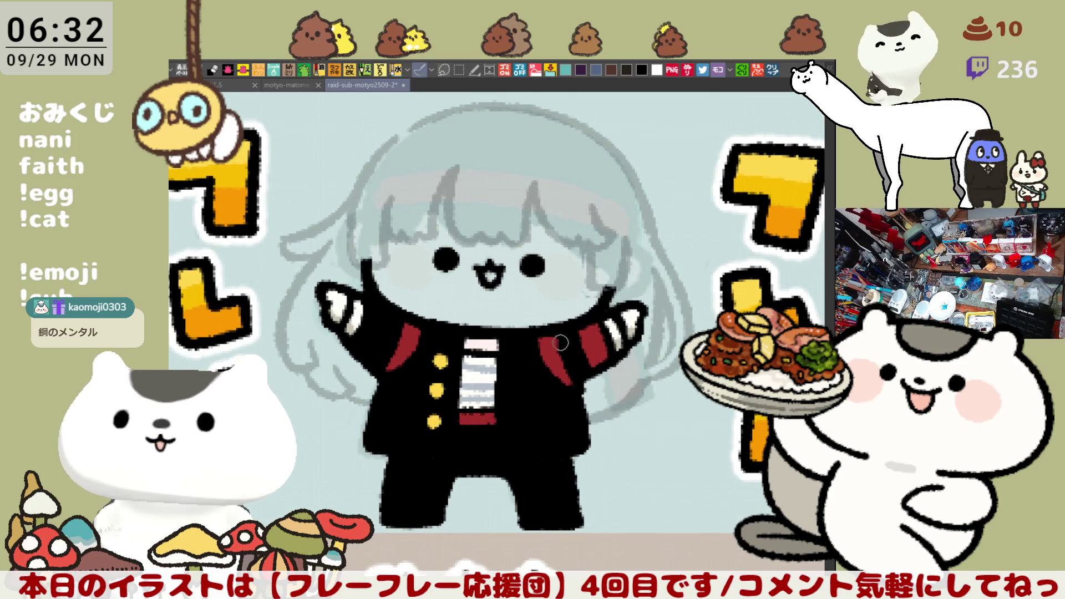
pyautogui.moveTo(561, 343); pyautogui.dragTo(578, 335)
pyautogui.scroll(2, 536, 314)
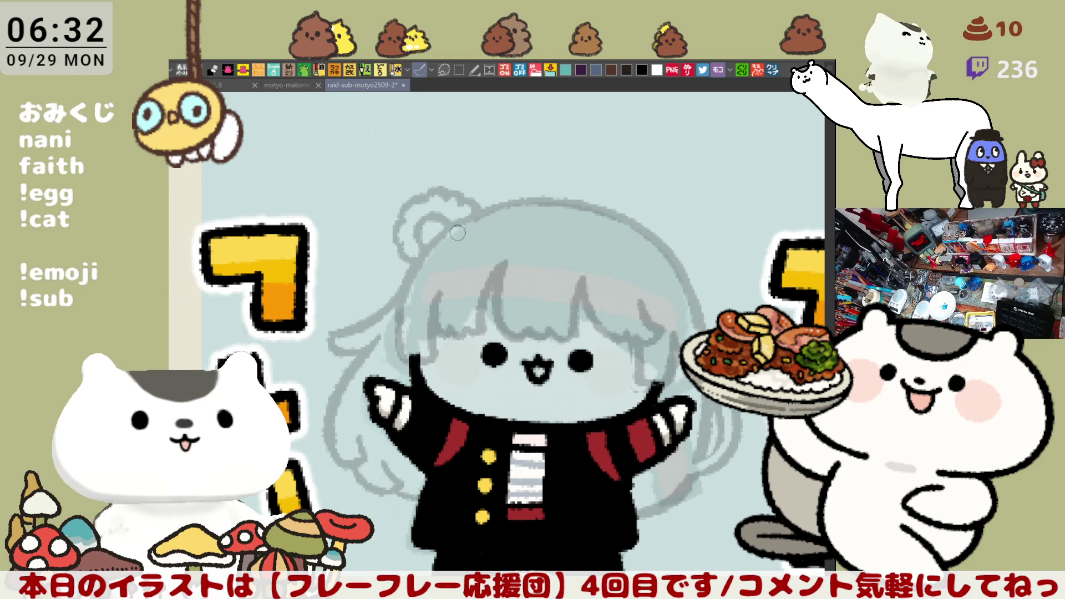
pyautogui.hscroll(3, 511, 202)
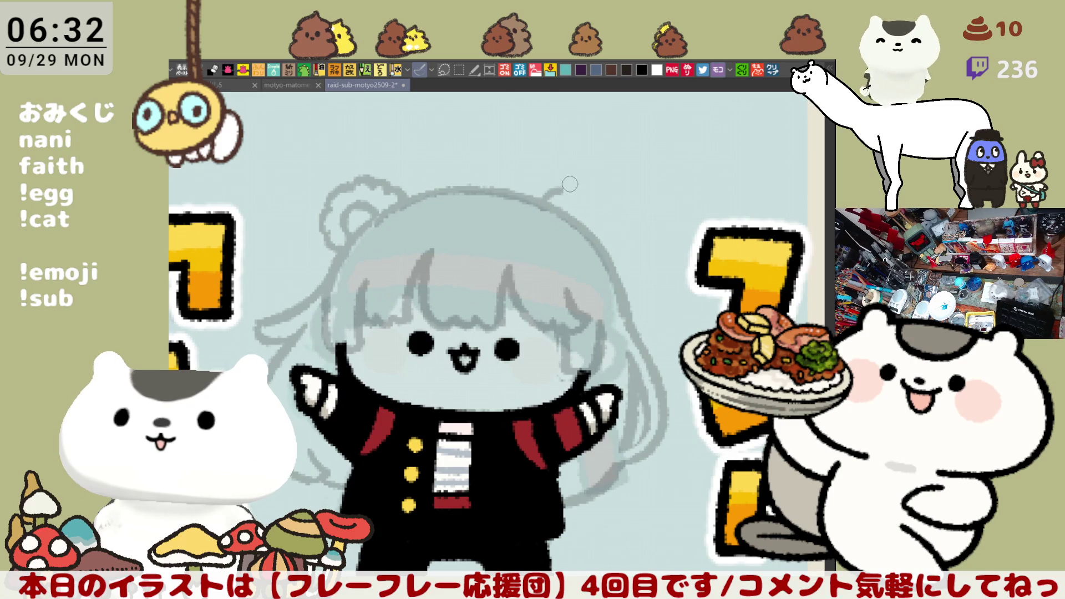
pyautogui.moveTo(543, 201)
pyautogui.mouseDown()
pyautogui.moveTo(562, 179)
pyautogui.moveTo(587, 176)
pyautogui.moveTo(628, 221)
pyautogui.moveTo(615, 249)
pyautogui.mouseUp()
pyautogui.moveTo(557, 232); pyautogui.dragTo(604, 229)
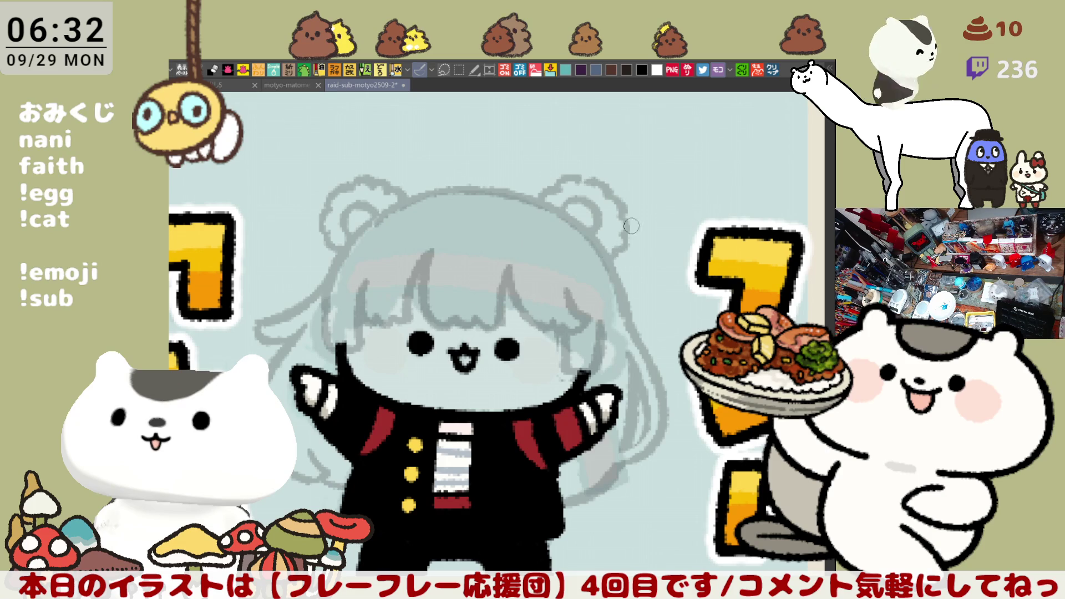
pyautogui.moveTo(597, 440); pyautogui.dragTo(658, 472)
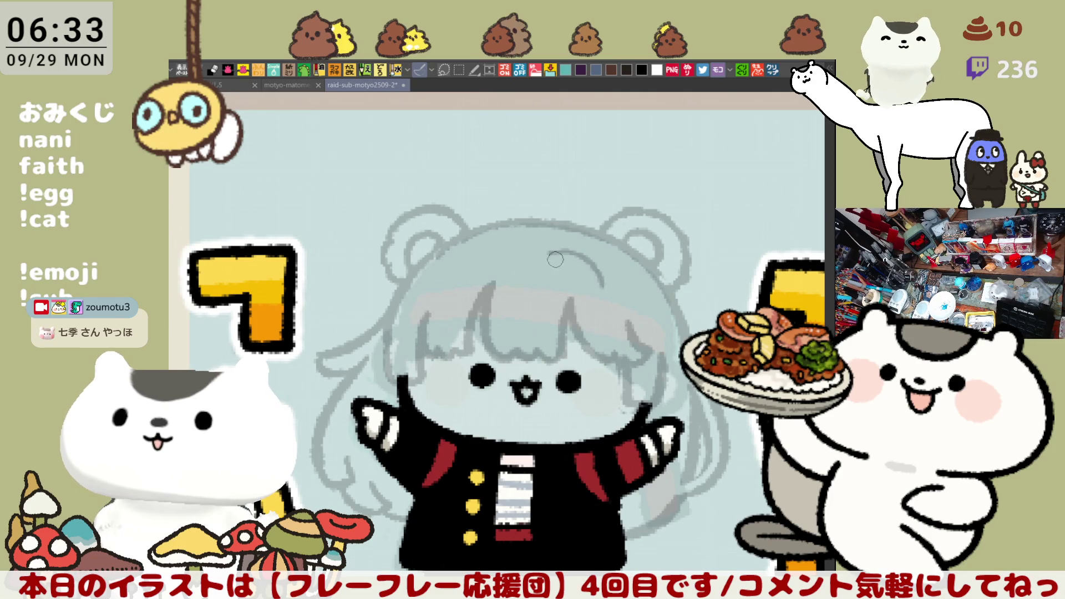
pyautogui.moveTo(555, 250); pyautogui.dragTo(622, 304)
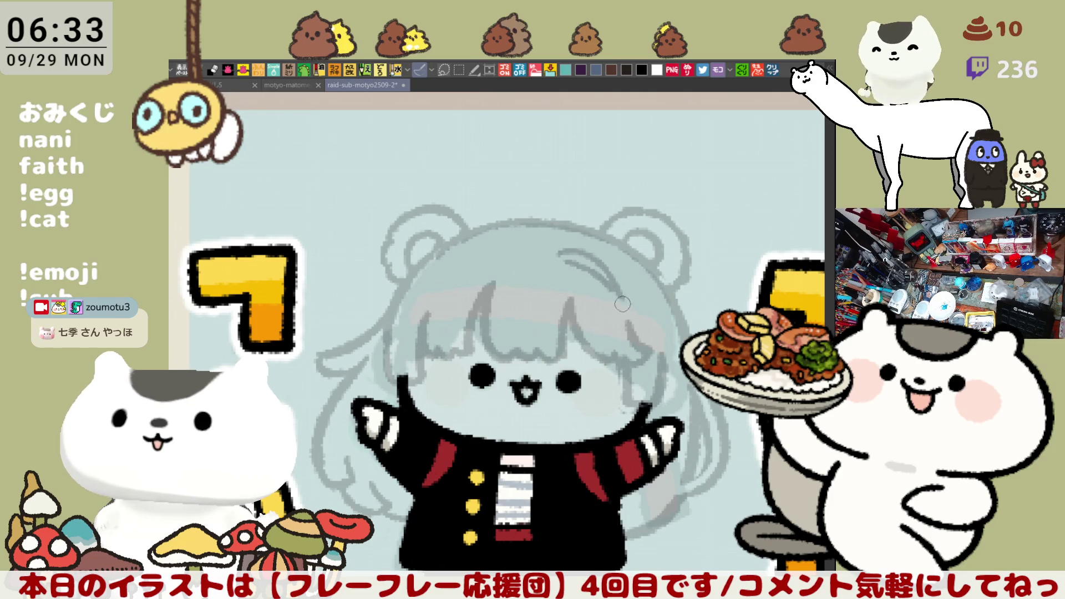